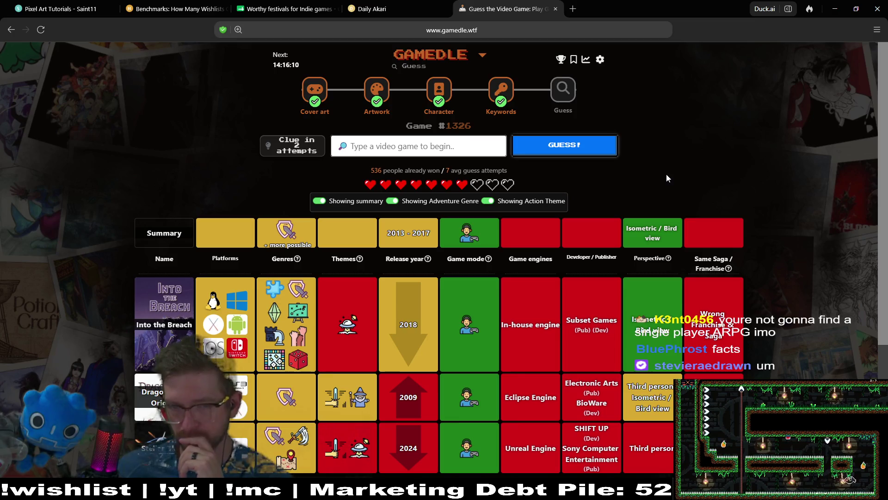
Step: Clear the stray '0op9ip88' text from the game search field
click(457, 140)
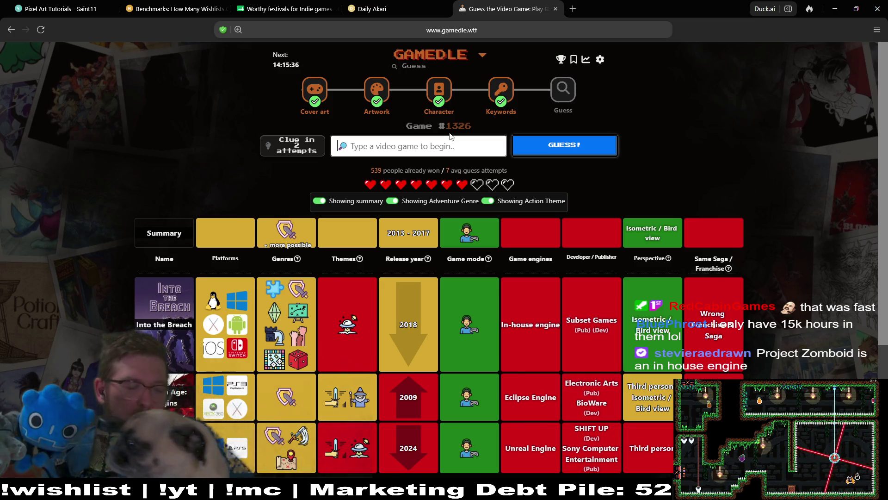
text(0op9ip88)
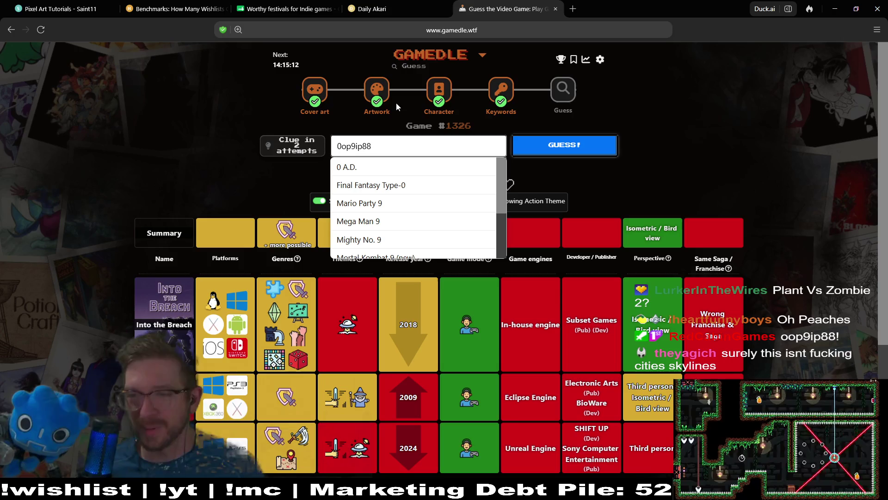
drag(385, 148, 319, 147)
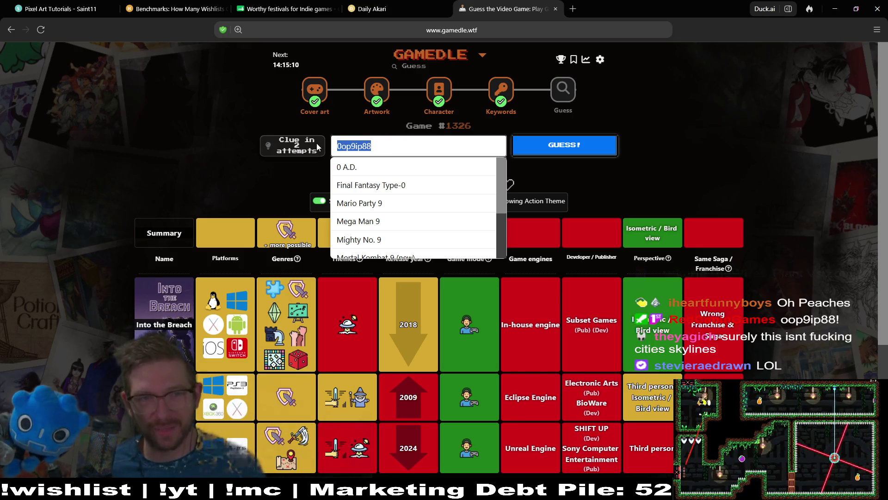
key(BackSpace)
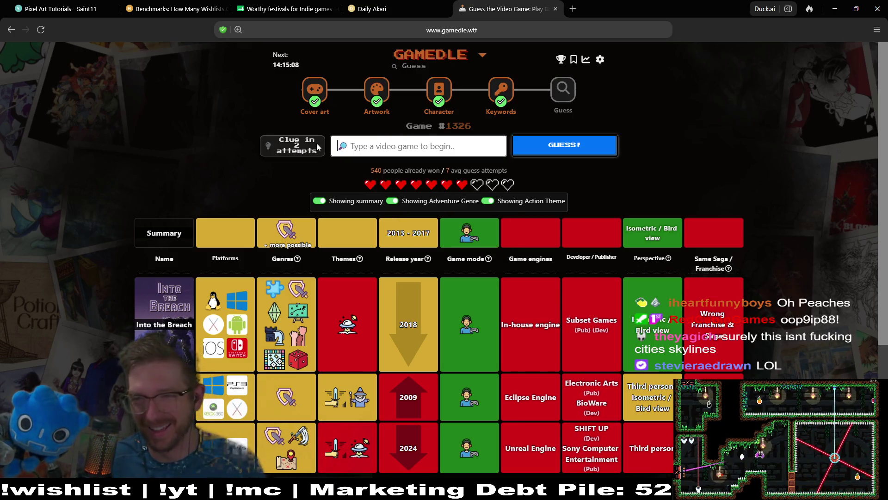
Step: Search 'plant' and guess Plants vs. Zombies 2: It's About Time
text(blac)
key(BackSpace)
key(BackSpace)
key(BackSpace)
text(plants)
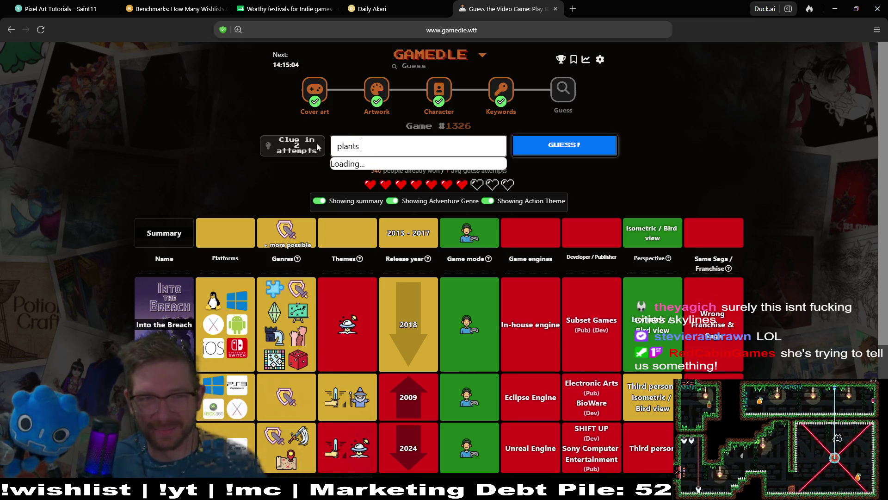
click(366, 184)
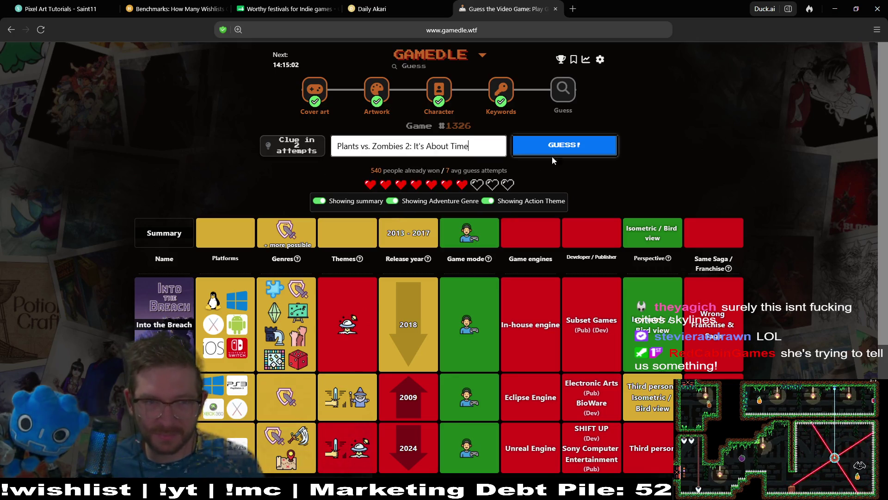
click(550, 152)
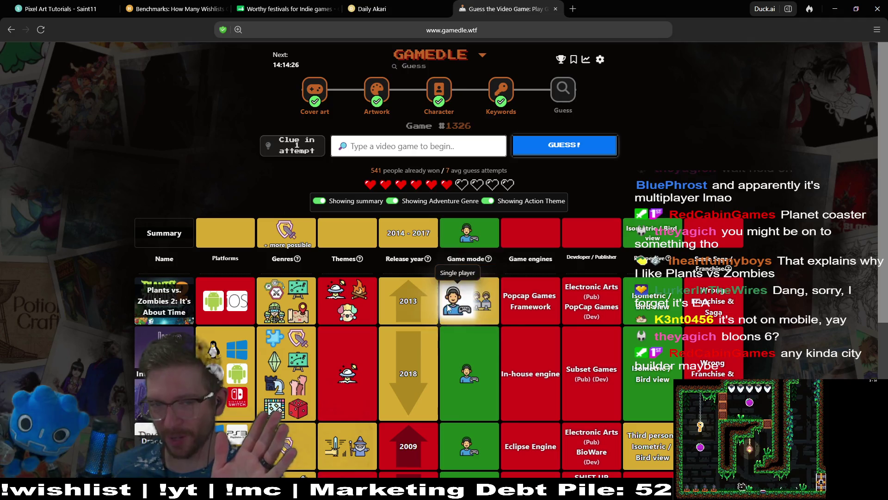
Step: Search 'bloons 6' and submit Bloons TD 6 as the guess
click(427, 154)
text(bloons )
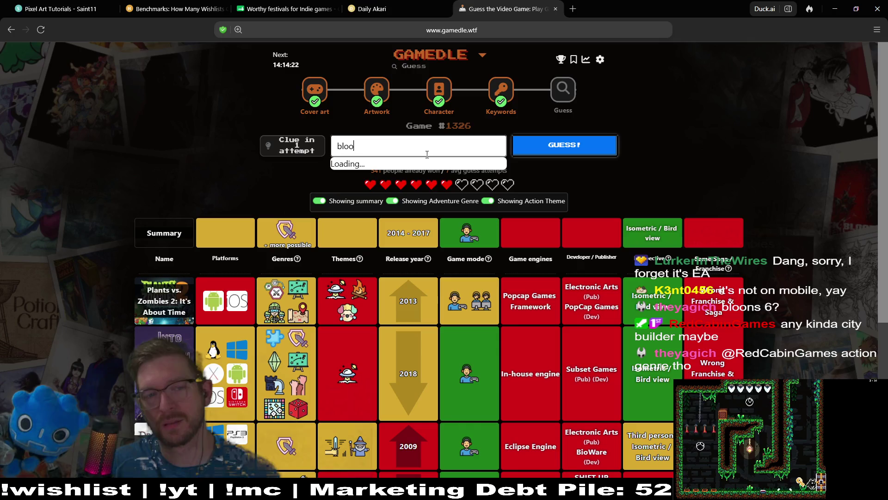
text(6)
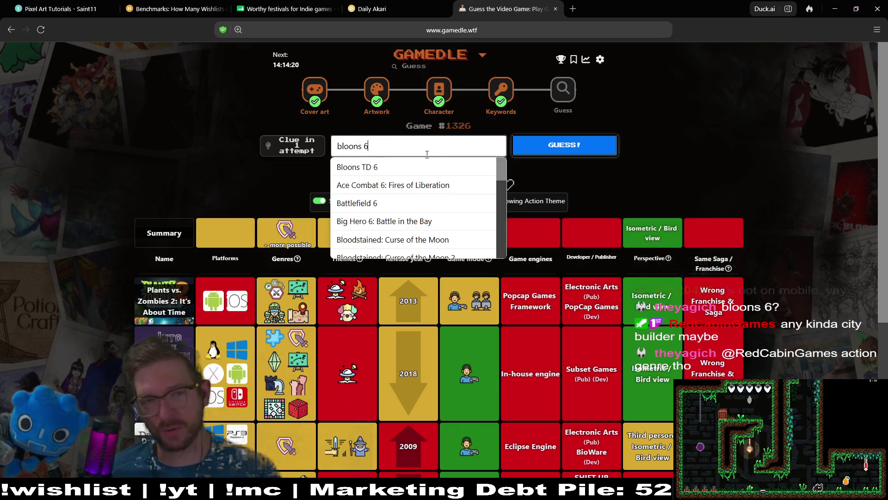
click(407, 167)
click(554, 147)
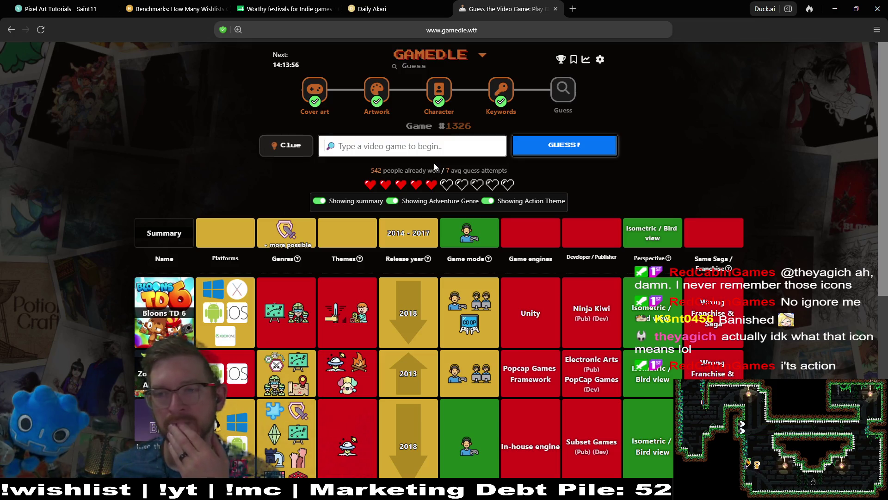
mouse_move(334, 311)
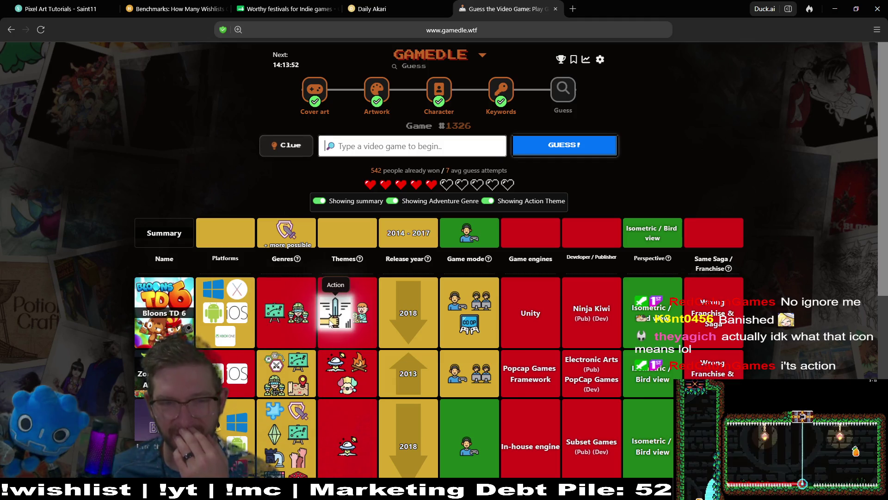
mouse_move(275, 313)
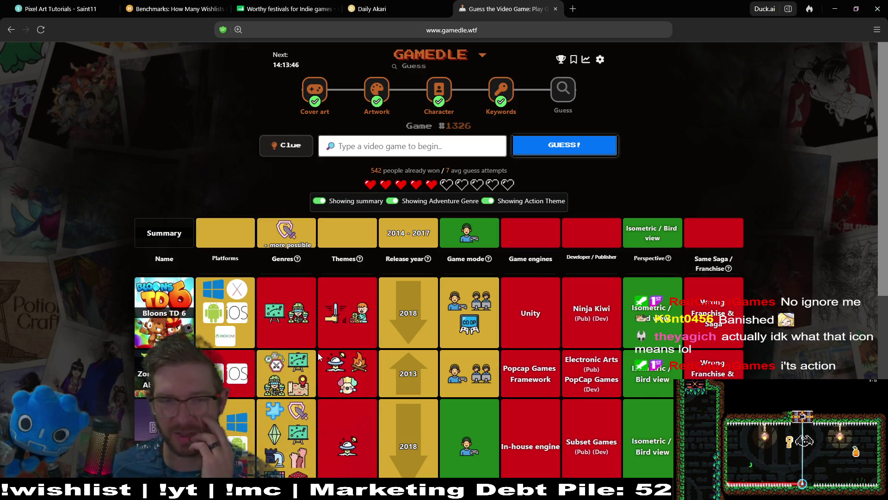
mouse_move(345, 384)
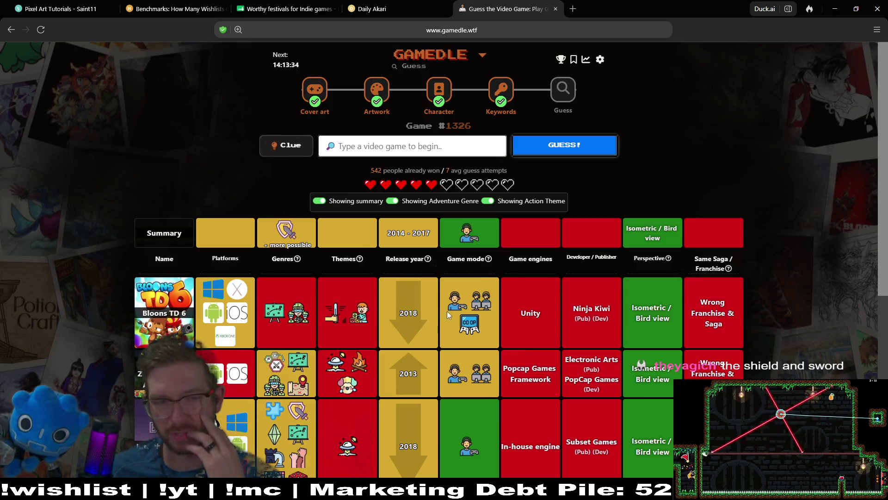
mouse_move(299, 419)
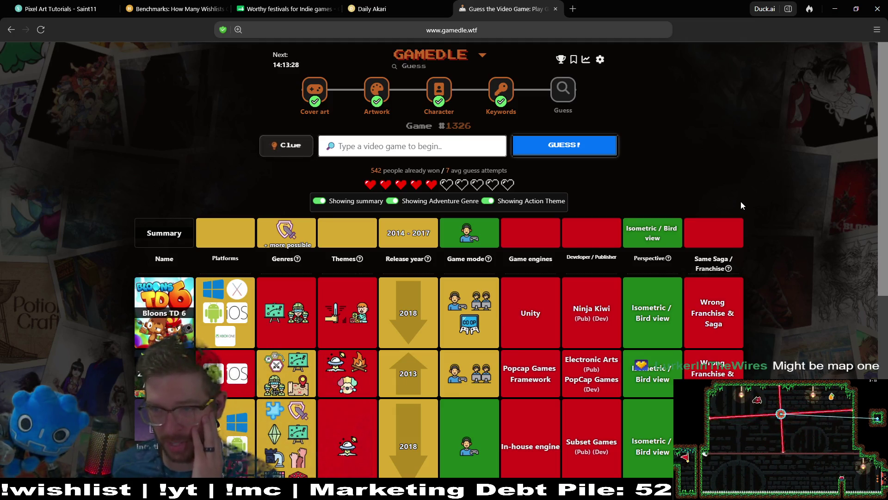
middle_click(767, 120)
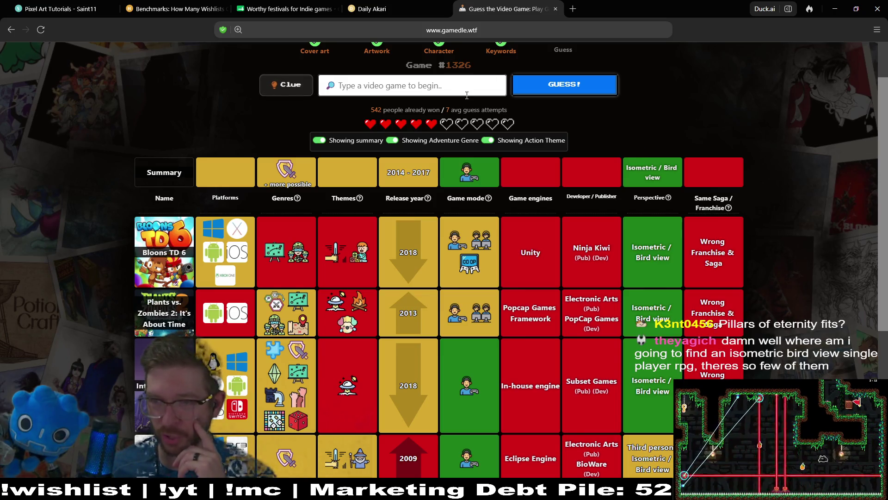
Step: Search 'pla' and submit Pillars of Eternity as the guess
text(pl)
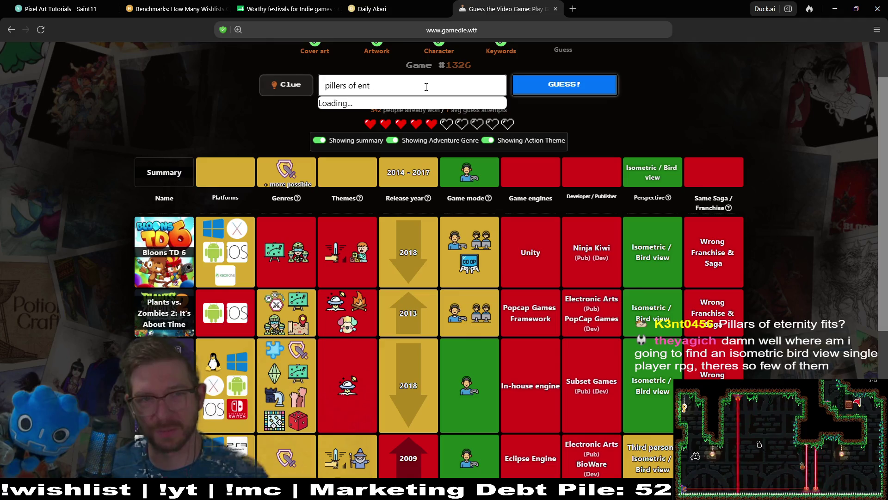
key(BackSpace)
text(a)
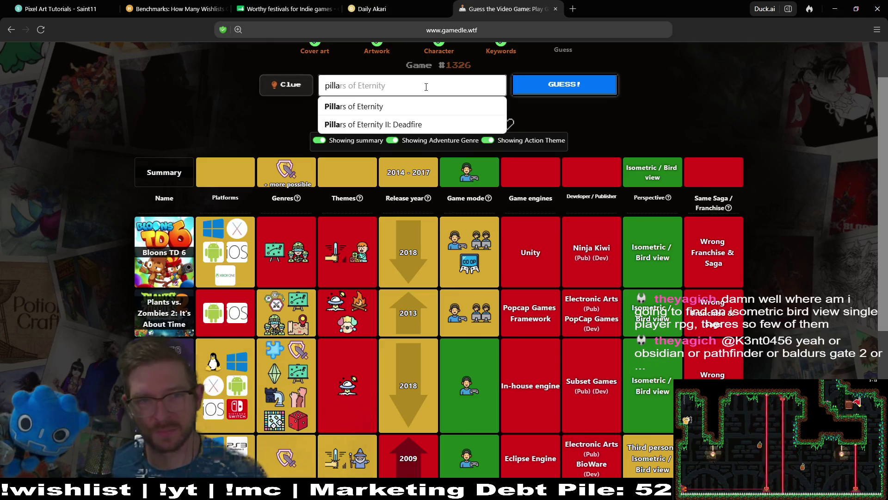
click(354, 106)
click(583, 93)
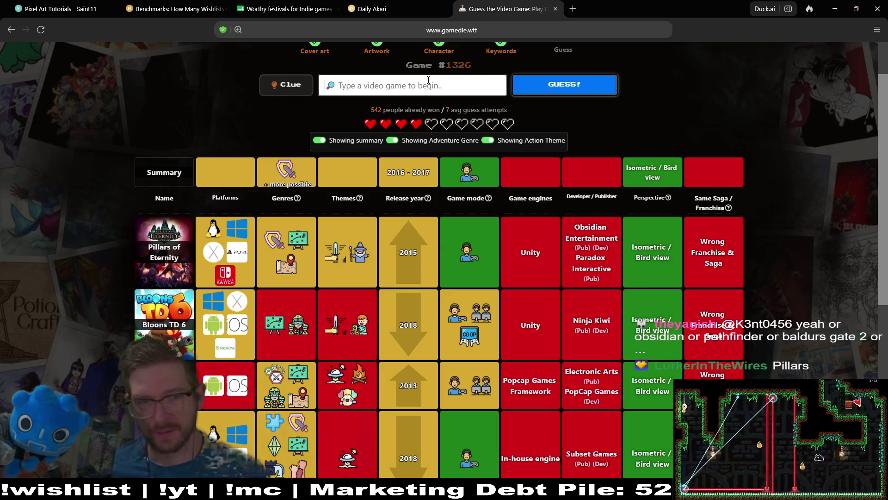
mouse_move(370, 260)
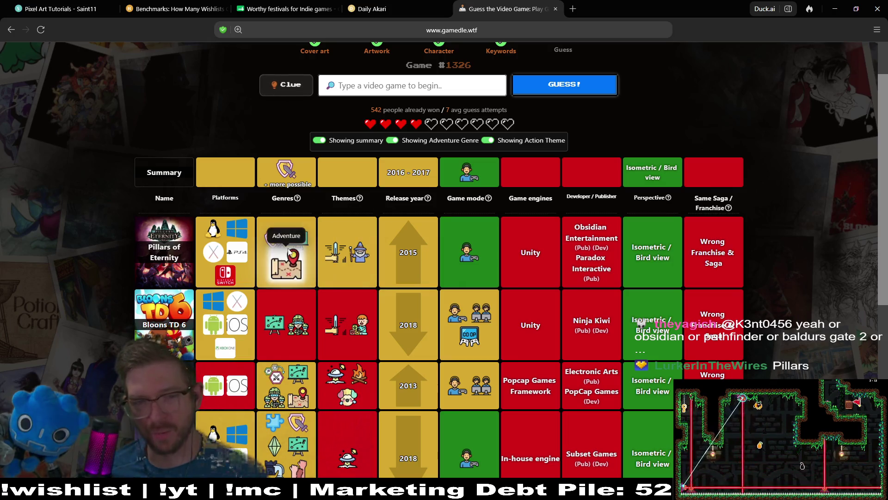
mouse_move(286, 273)
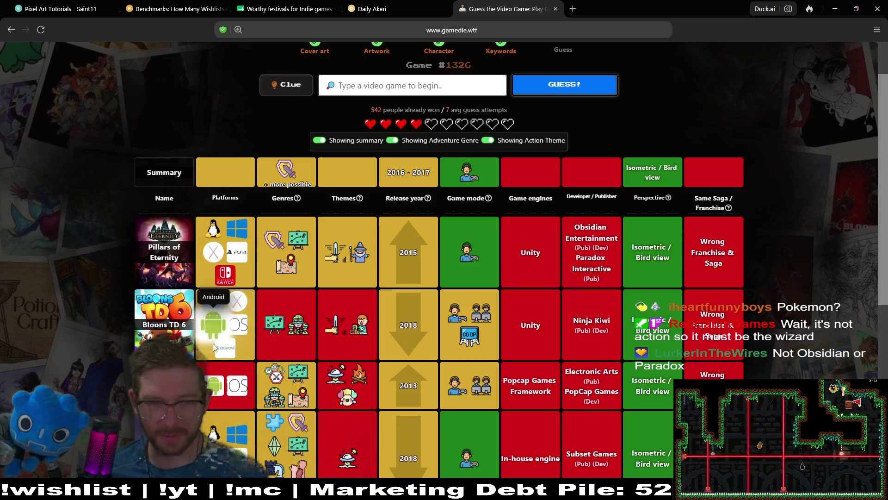
scroll(229, 259, down, 7)
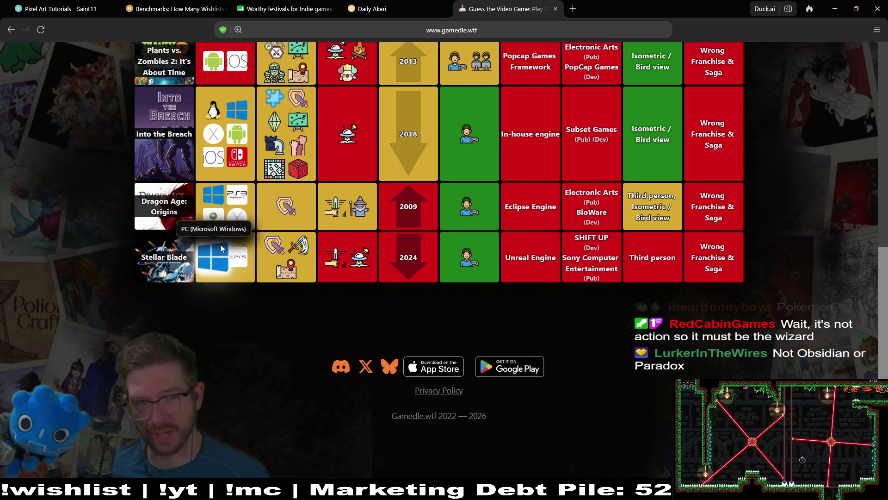
scroll(224, 211, up, 8)
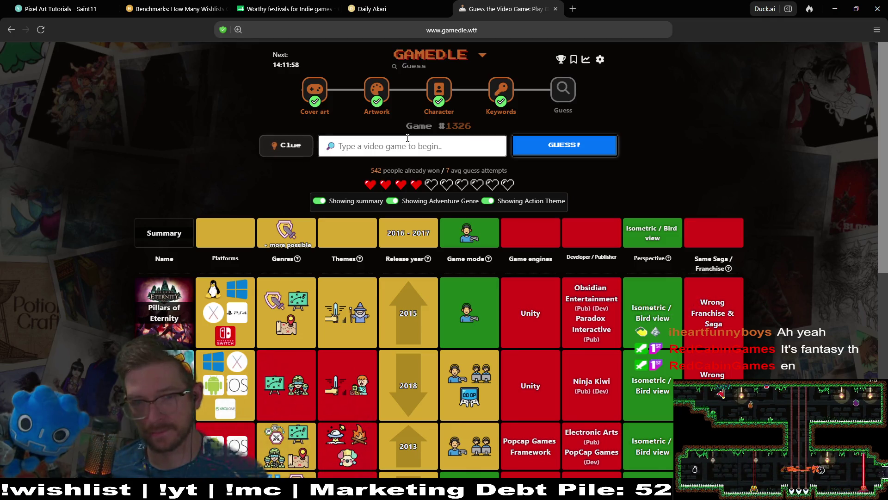
mouse_move(364, 316)
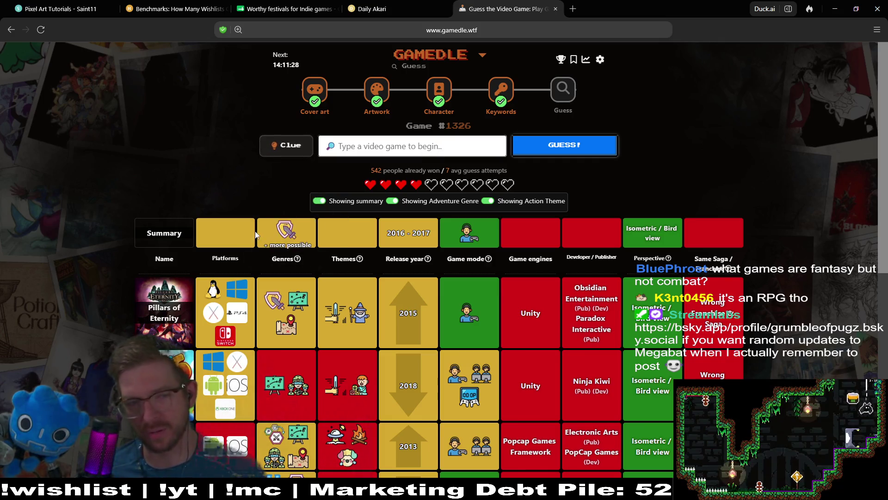
mouse_move(281, 239)
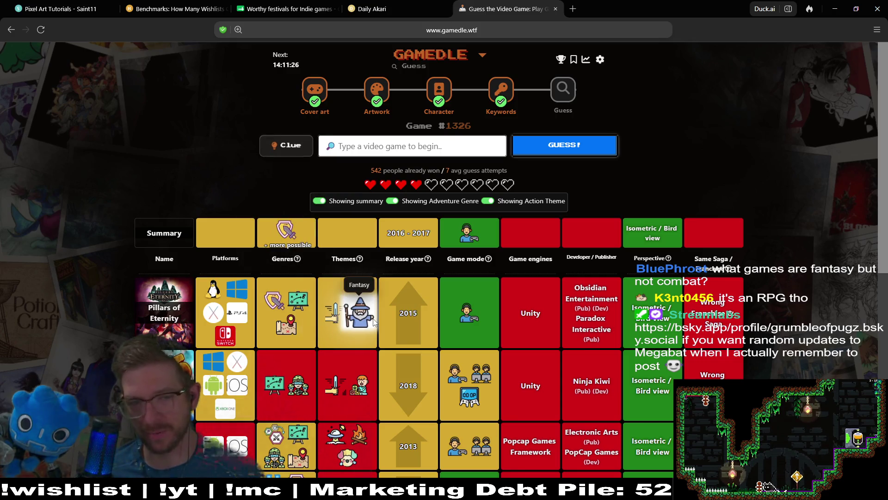
mouse_move(323, 305)
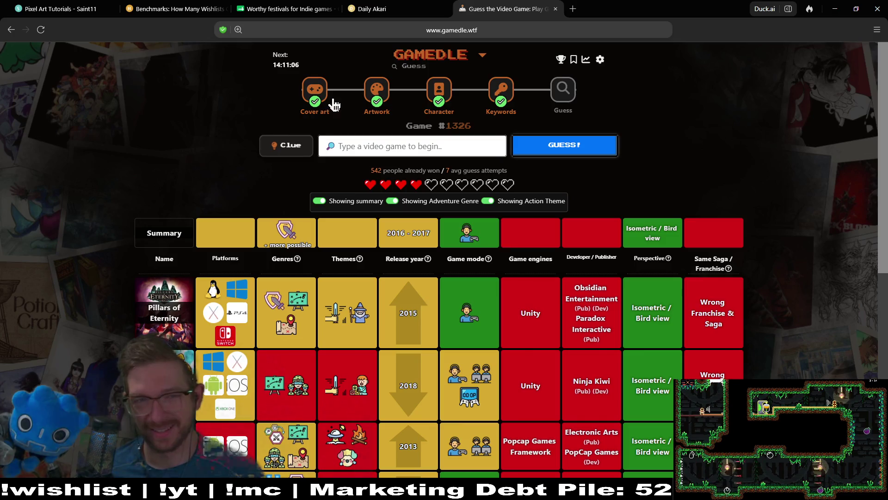
Step: Spend and confirm the one-time clue, revealing the fantasy theme
click(280, 145)
click(473, 329)
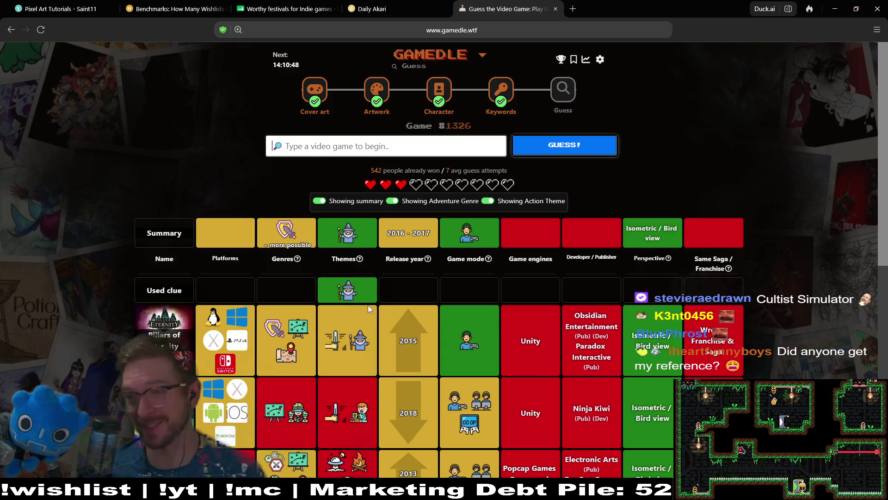
mouse_move(370, 275)
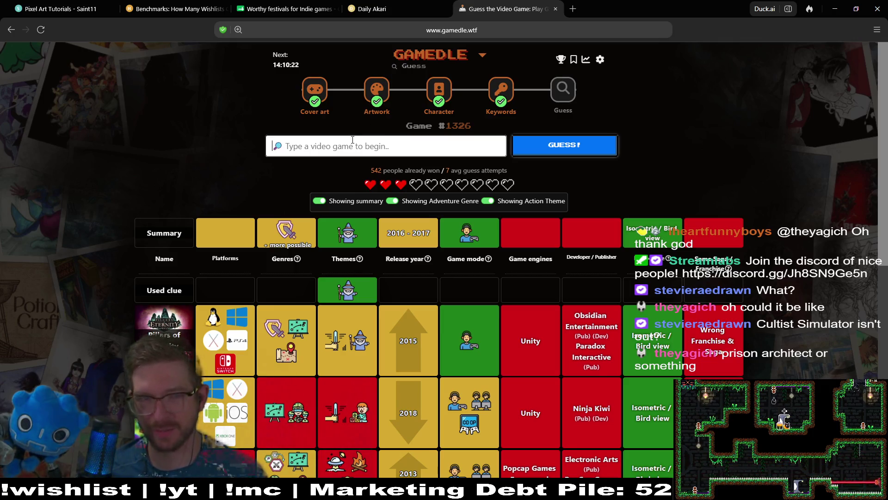
Step: Search 'prison' and submit Prison Architect as the guess
text(prison)
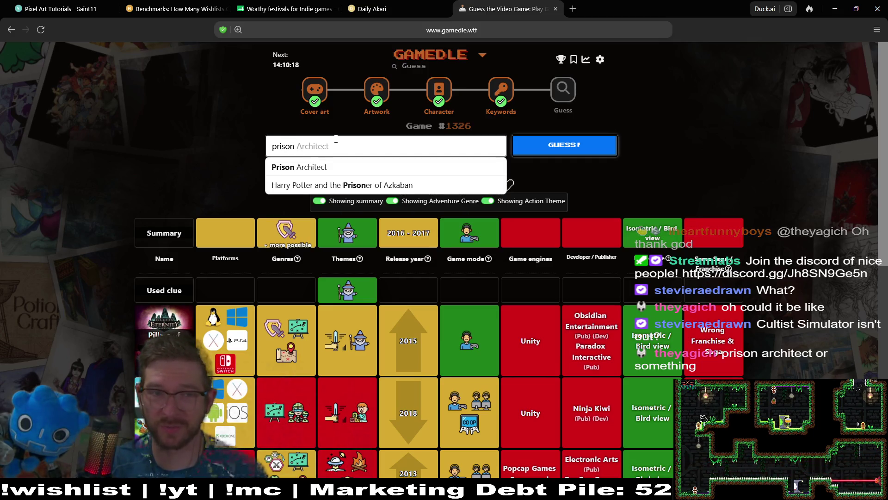
click(350, 166)
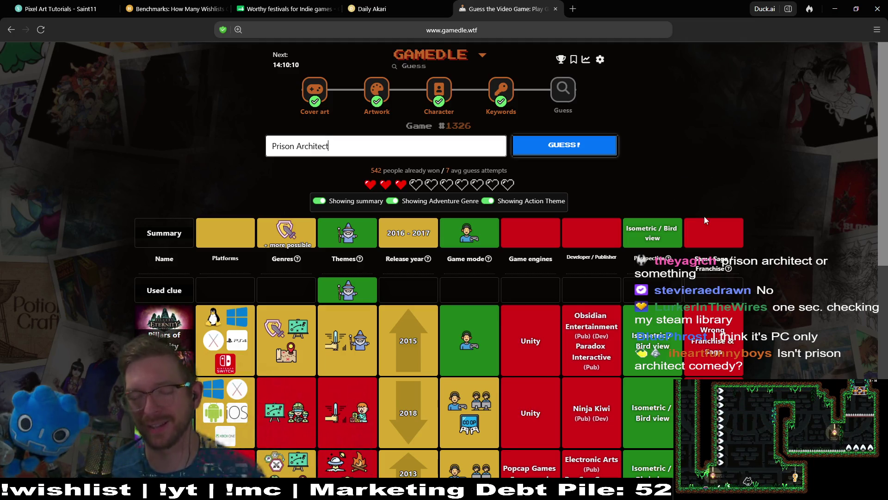
click(602, 146)
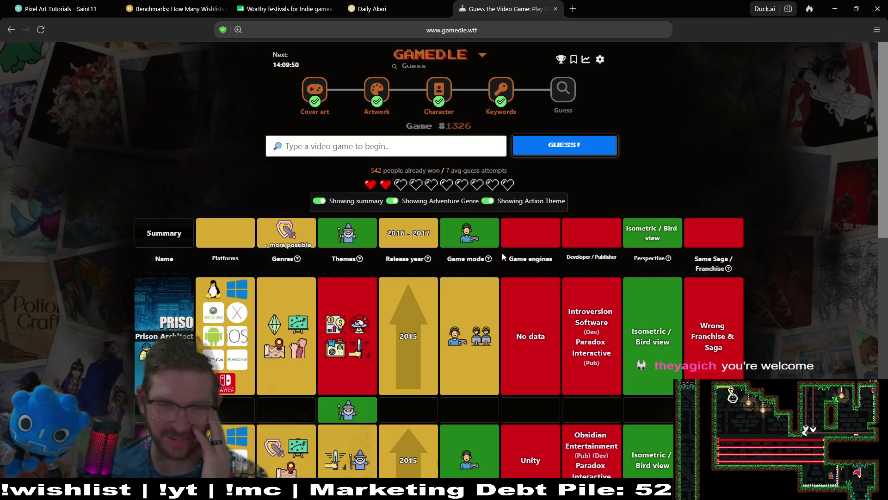
right_click(409, 137)
click(379, 149)
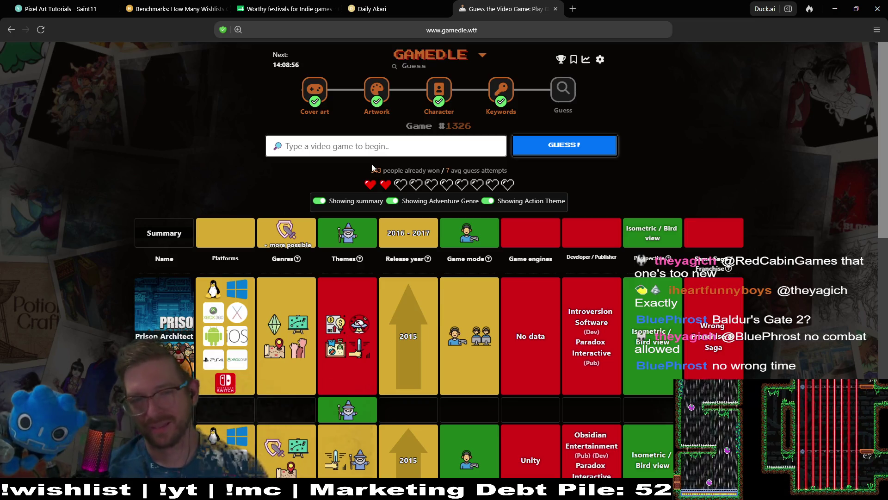
click(422, 137)
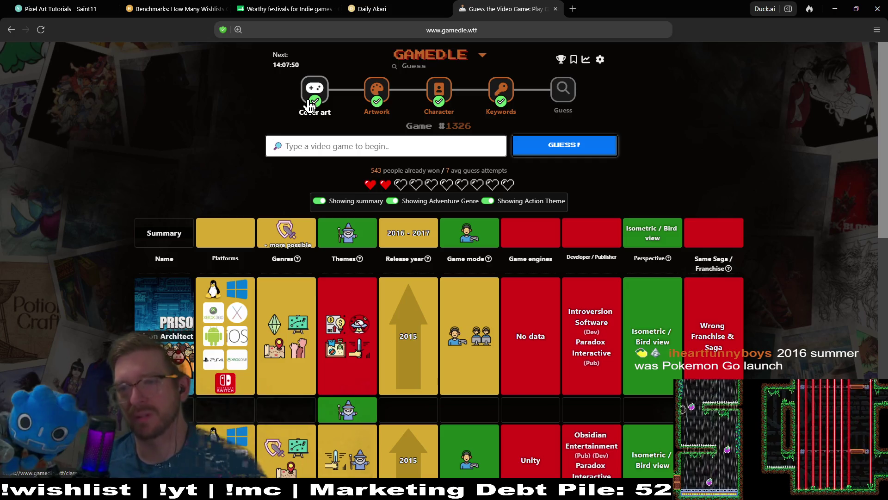
click(444, 134)
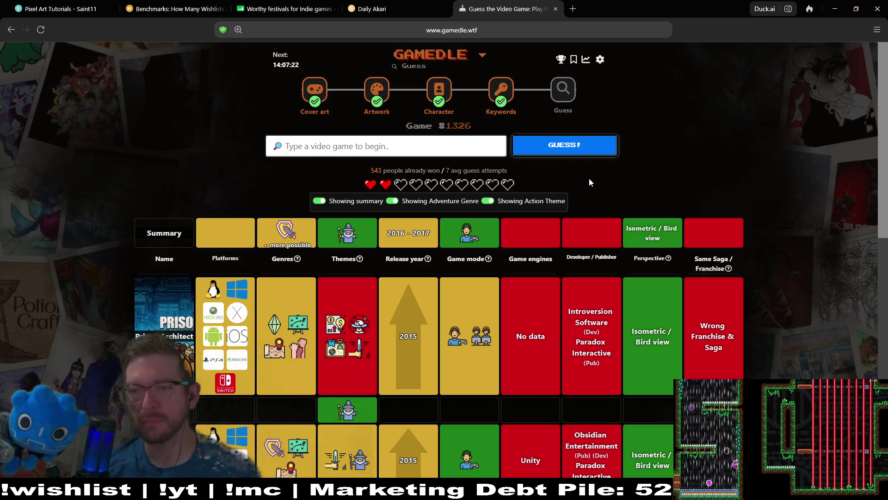
click(459, 145)
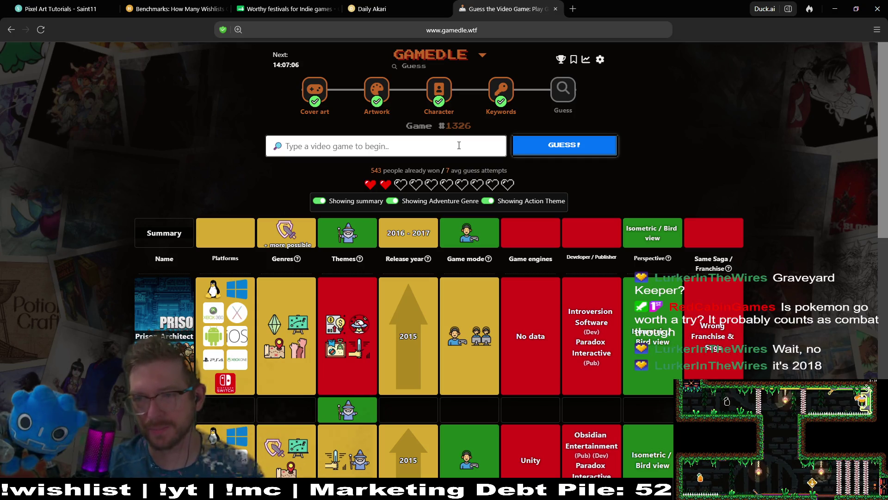
Step: Search 'pokemon go' and submit Pokemon GO, pinning the release year to 2016
text(pokemon go)
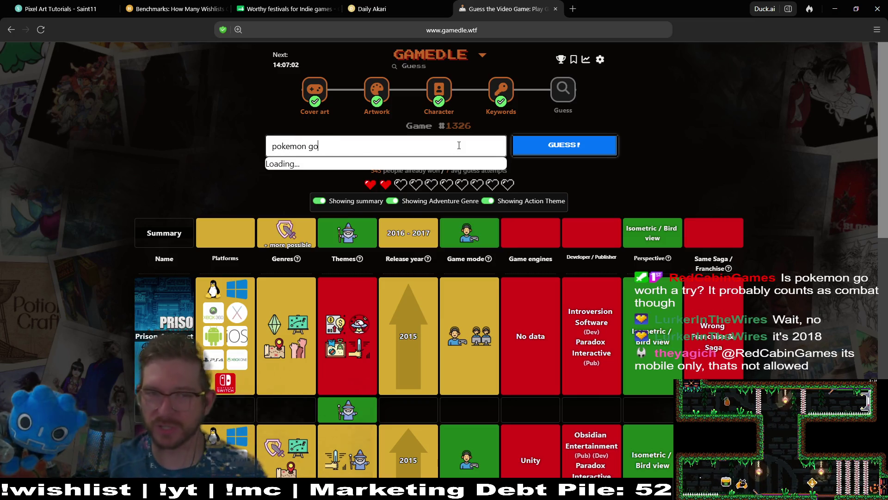
key(Down)
key(Return)
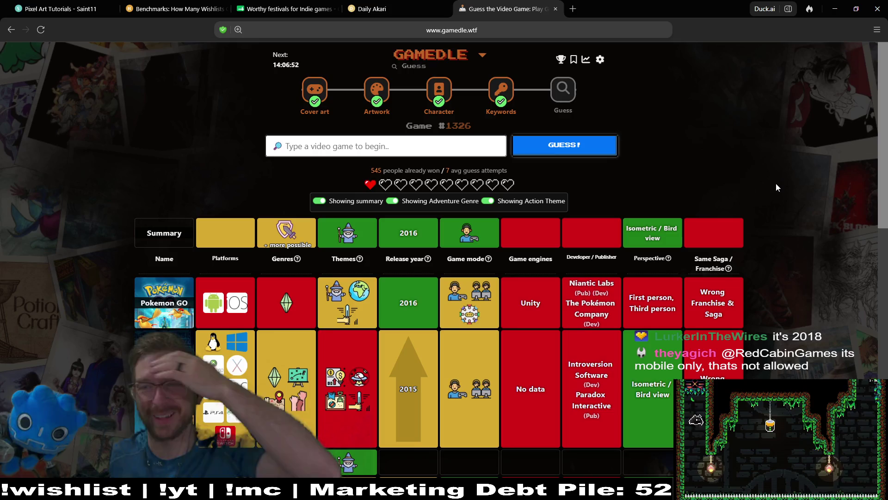
click(390, 141)
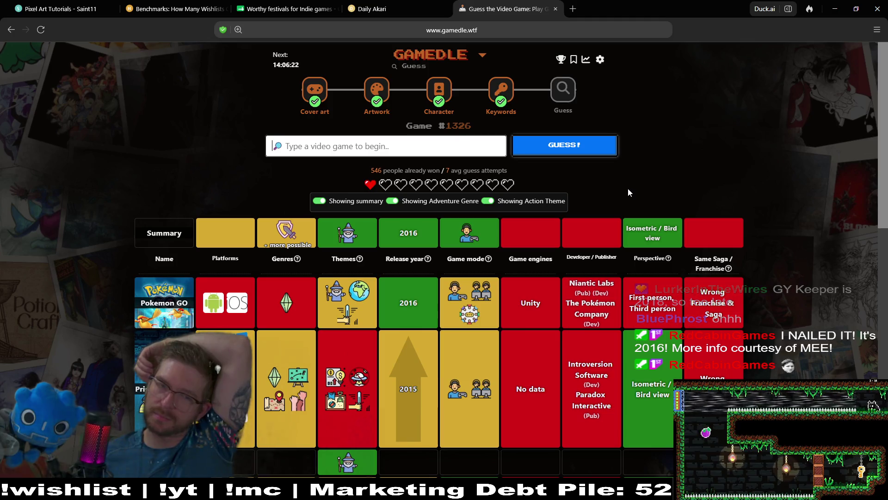
mouse_move(652, 260)
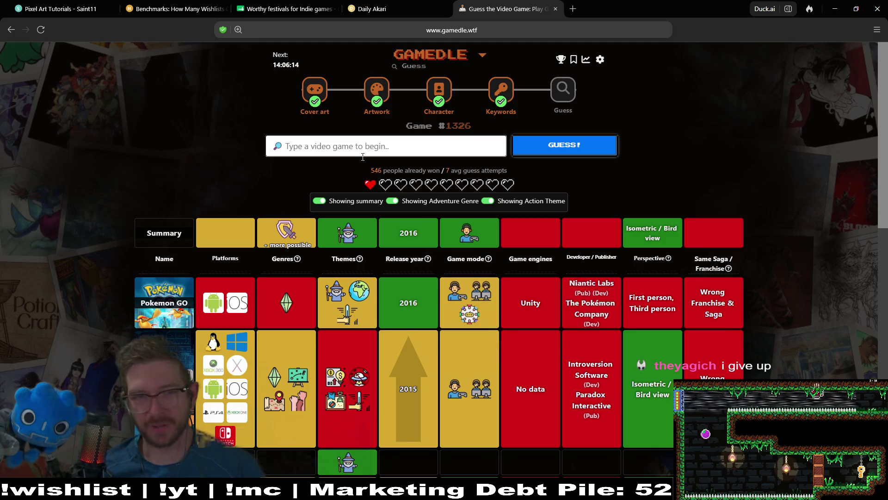
click(399, 147)
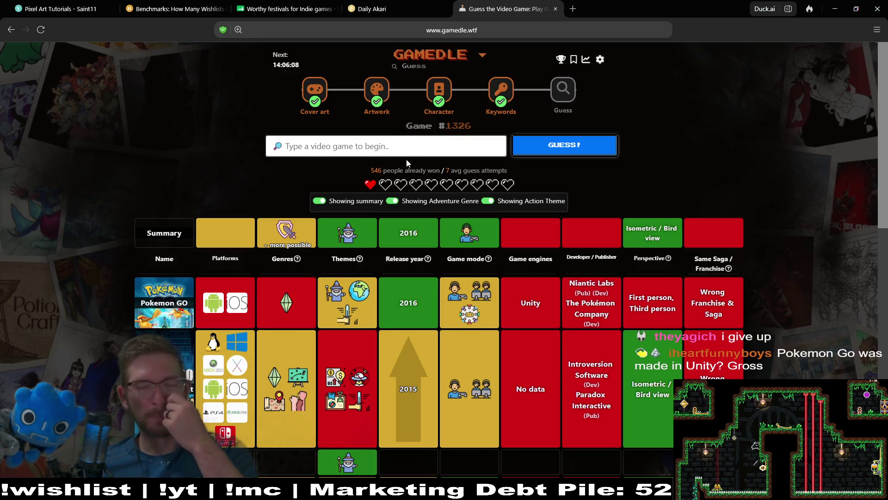
Step: Search 'gravey' and submit Graveyard Keeper as the final guess
text(g)
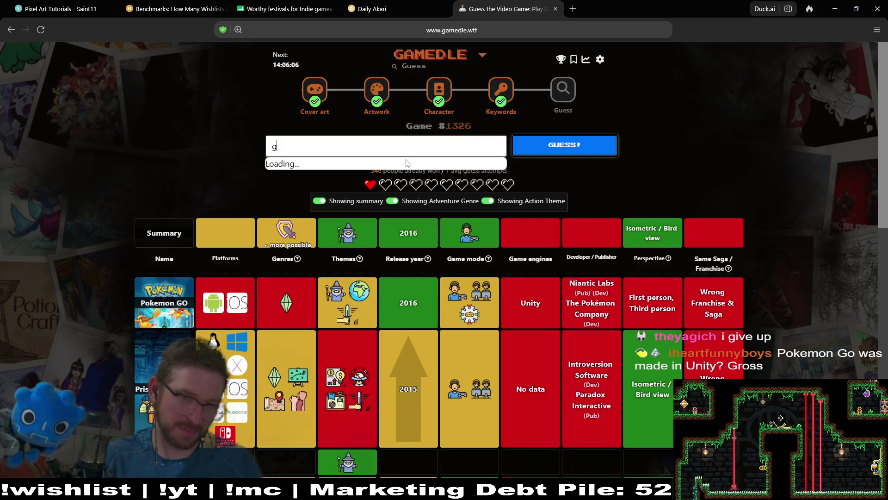
text(raveyard)
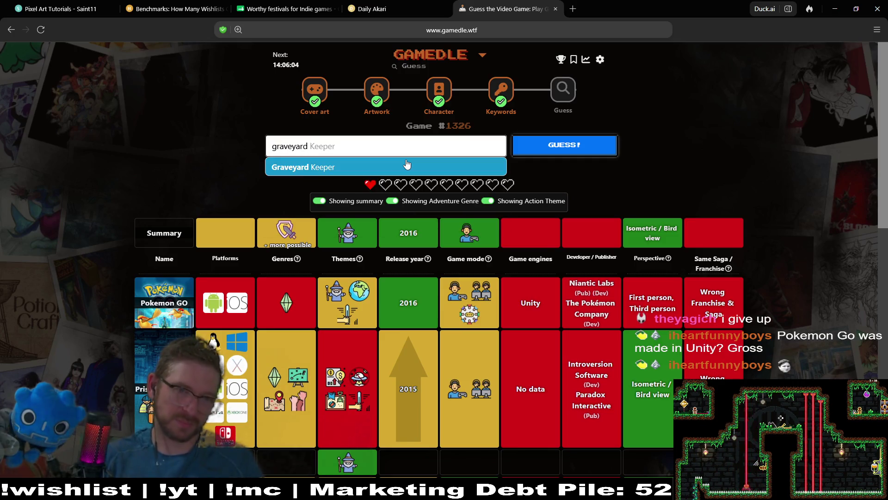
click(407, 165)
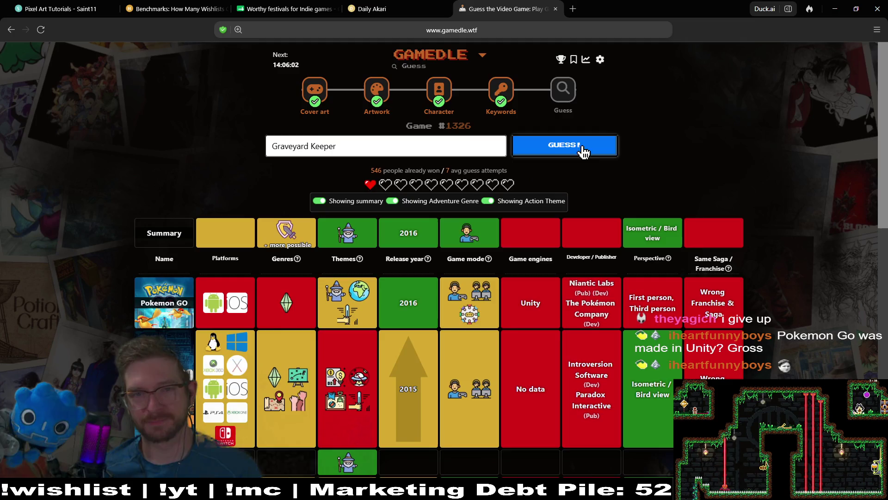
click(582, 147)
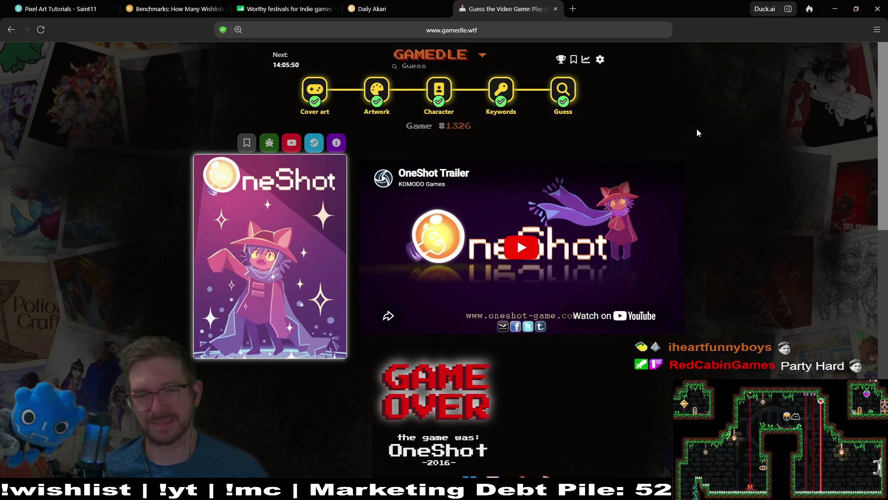
Step: Play the OneShot trailer in full screen
click(526, 265)
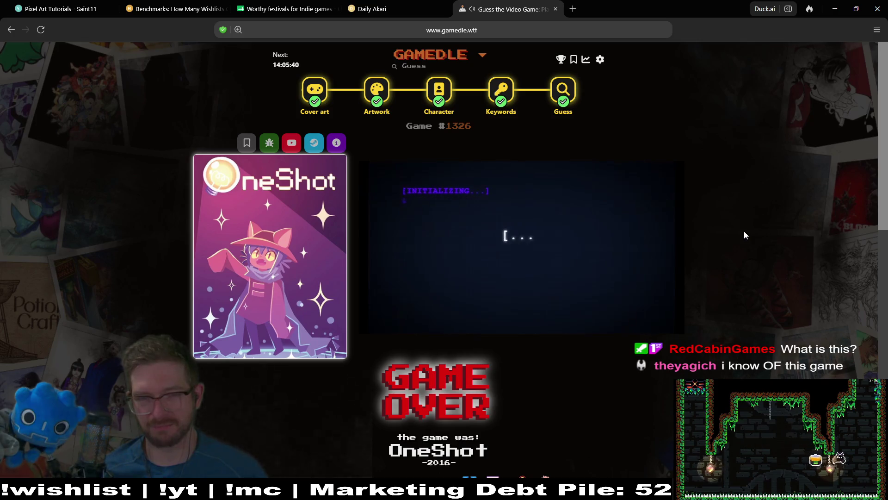
mouse_move(673, 300)
click(662, 281)
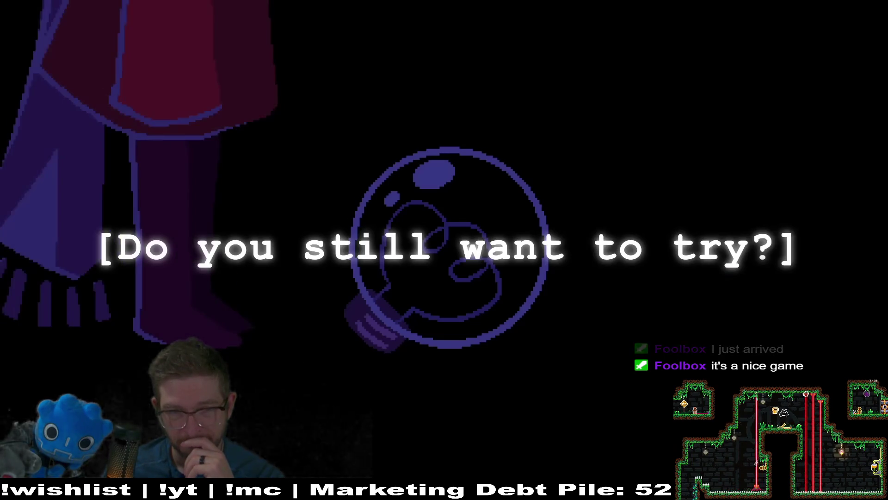
Step: Pause the OneShot trailer near its end and exit full screen
click(167, 127)
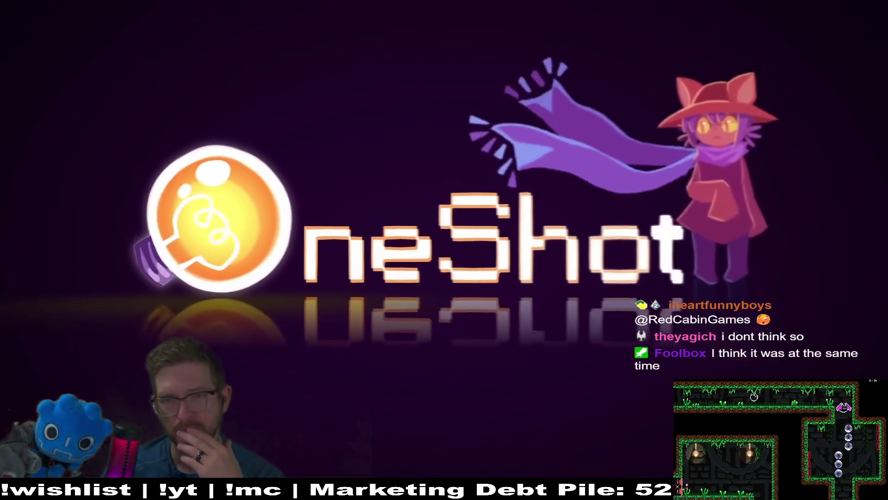
click(115, 250)
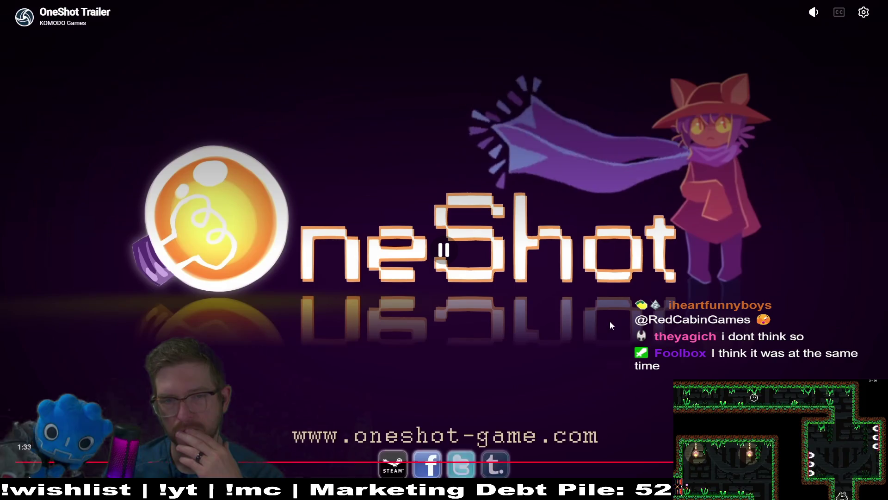
key(Escape)
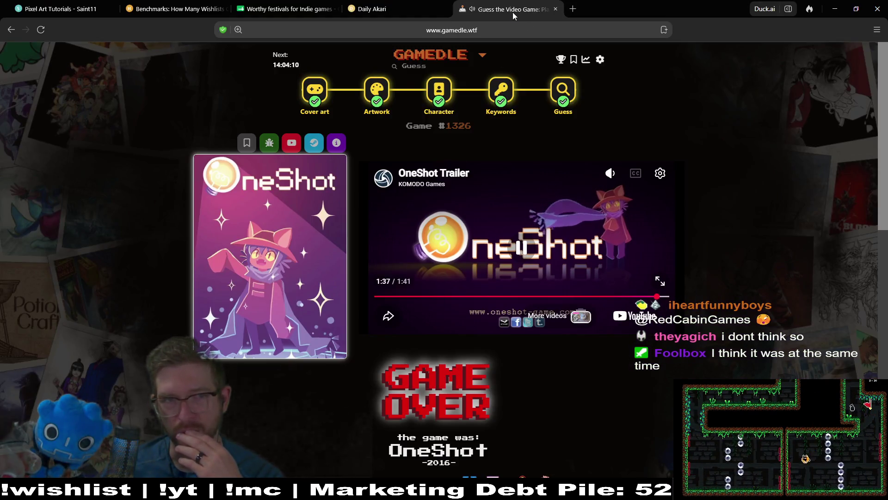
Step: Switch back to the Godot editor showing OverworldV2.tscn
key(alt+Tab)
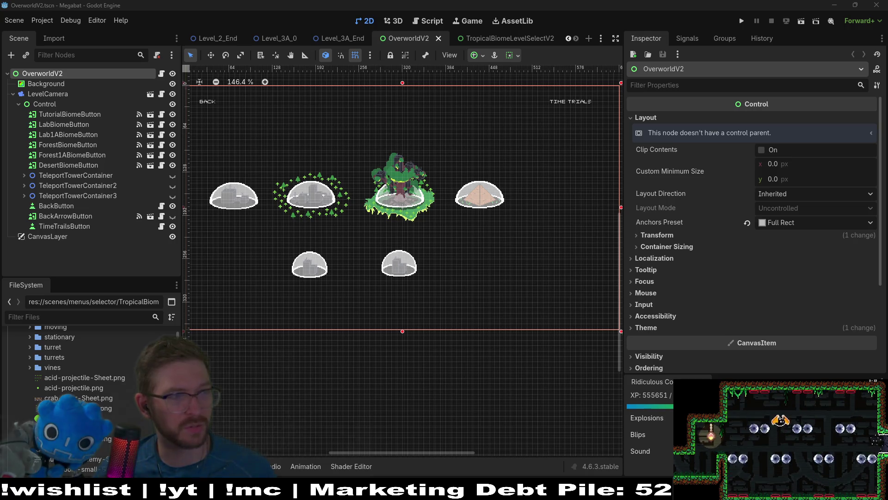
Step: Maximize the Earth on Stream browser window over Godot and start the game fullscreen
drag(0, 5, 457, 3)
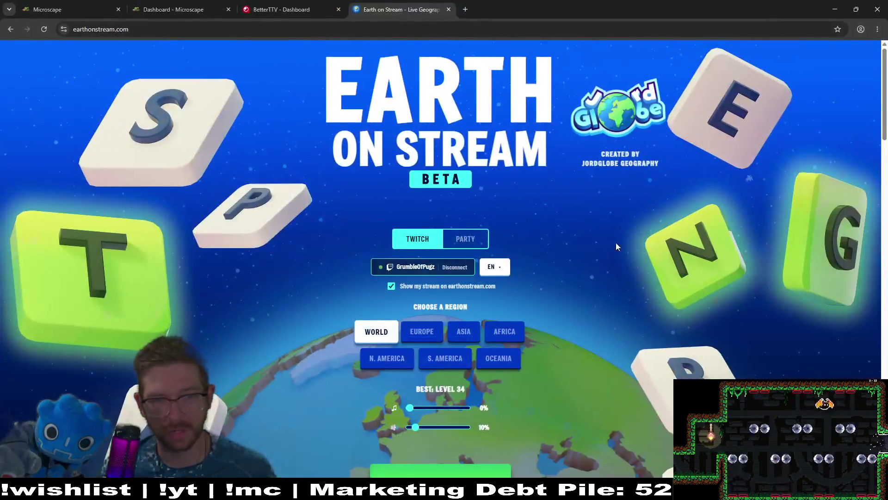
click(487, 471)
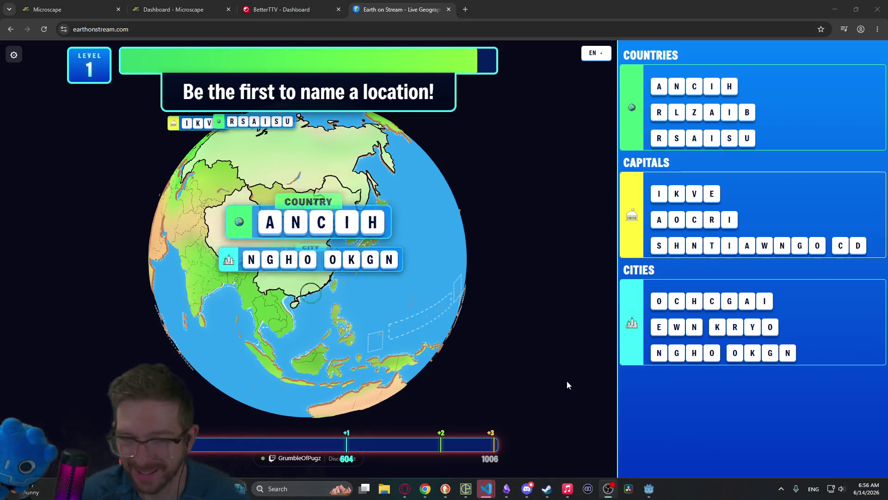
click(570, 365)
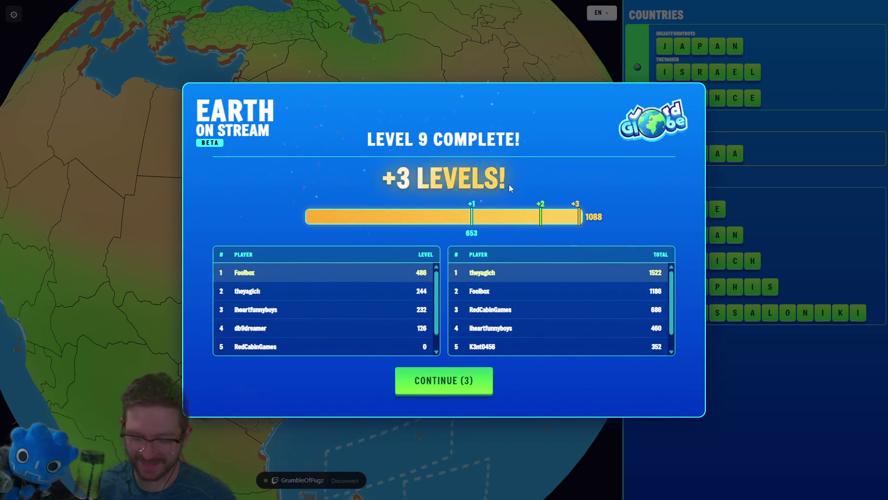
Step: Exit fullscreen, close the Word Globe tab, and return to the Godot editor
key(F11)
click(449, 10)
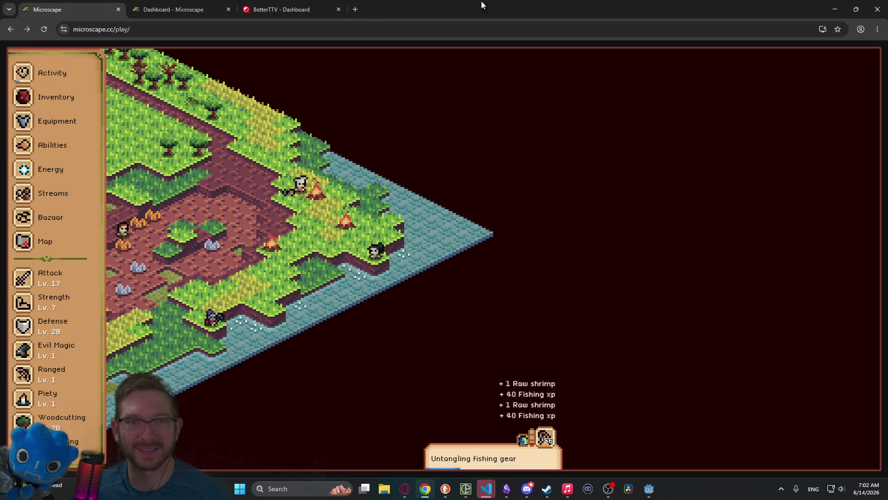
key(alt+Tab)
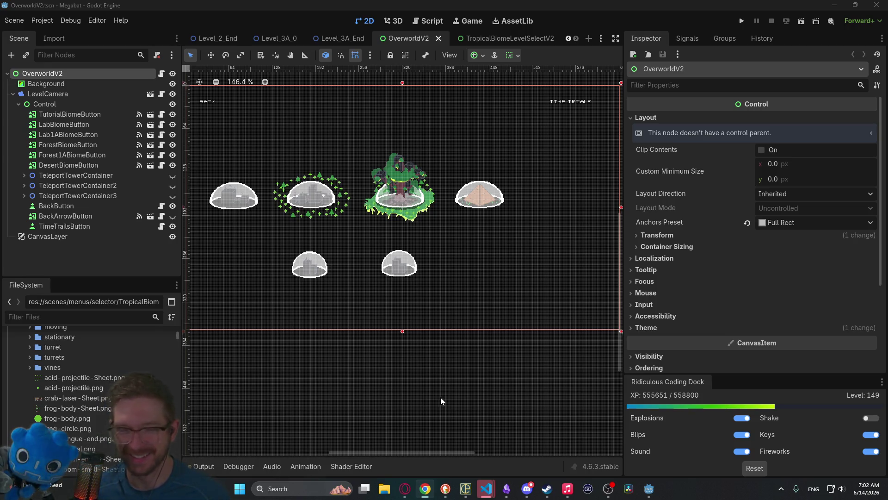
scroll(383, 198, up, 2)
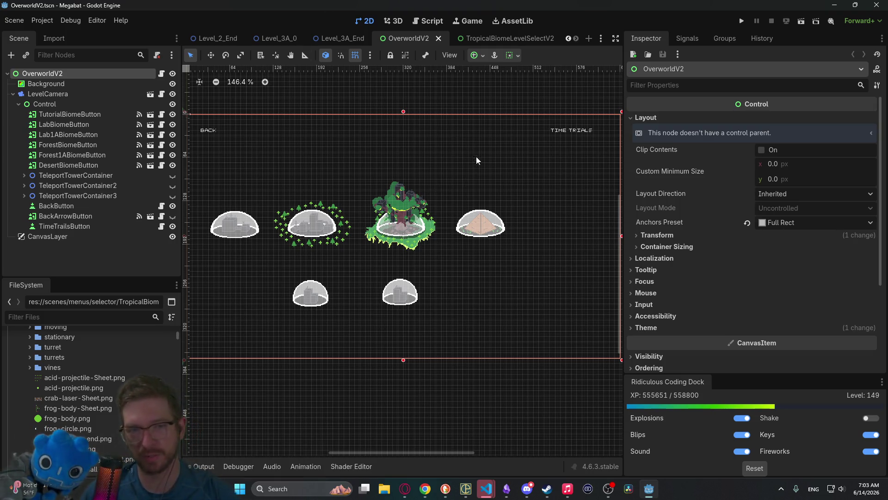
scroll(485, 302, up, 3)
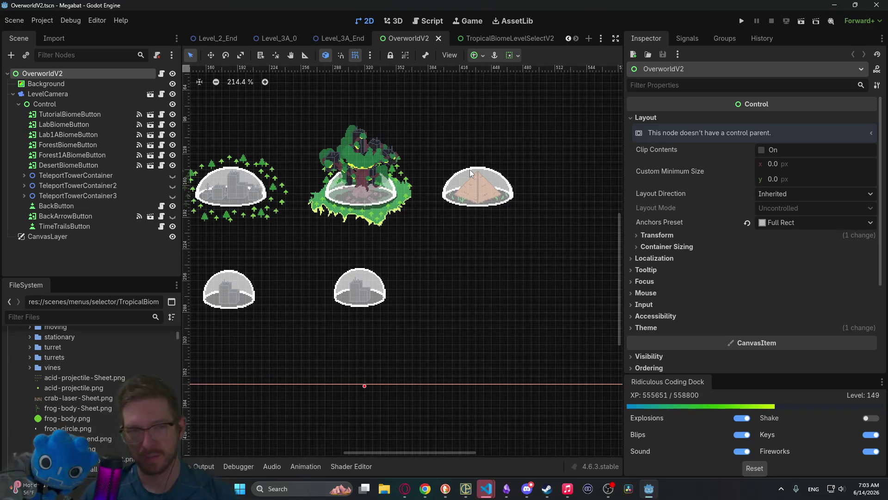
scroll(484, 261, up, 2)
scroll(492, 242, right, 2)
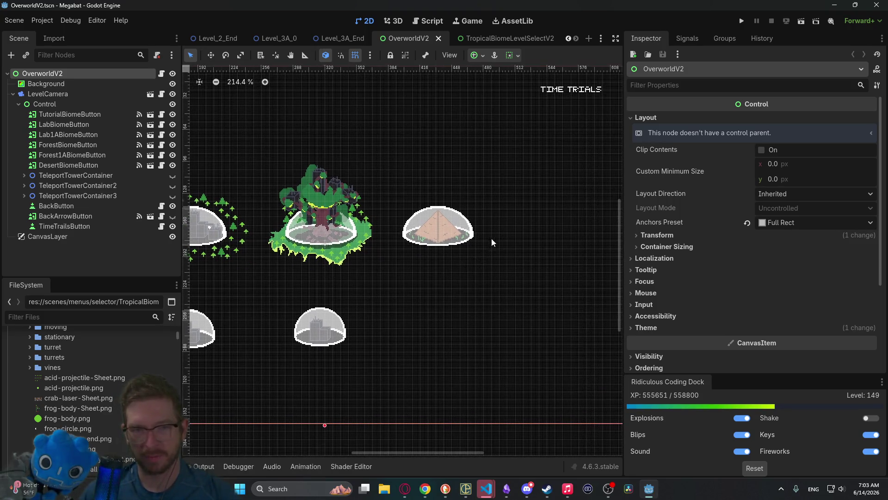
click(76, 167)
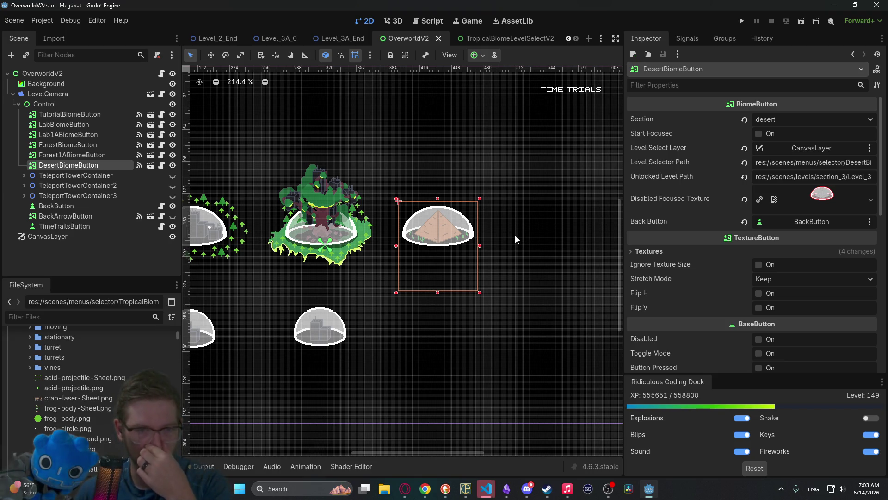
Step: Compare the Desert, Forest and Forest1A biome buttons' sections in the Inspector and widen it
scroll(418, 259, up, 5)
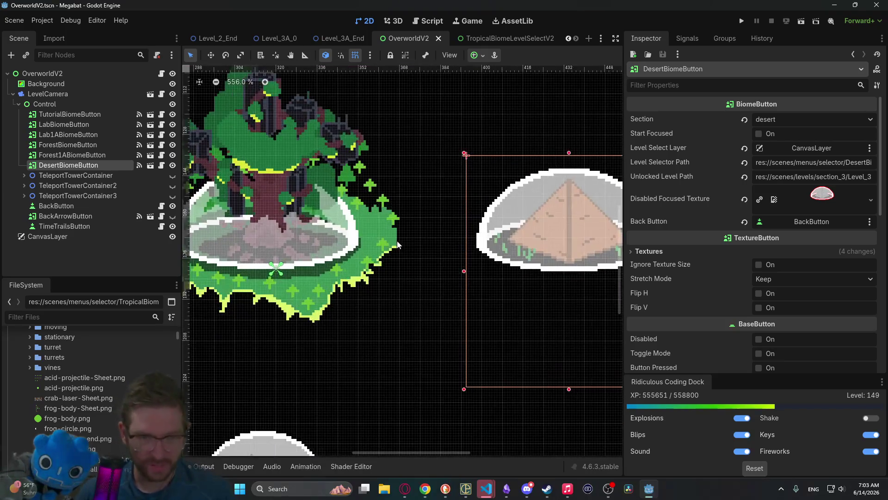
scroll(400, 239, down, 6)
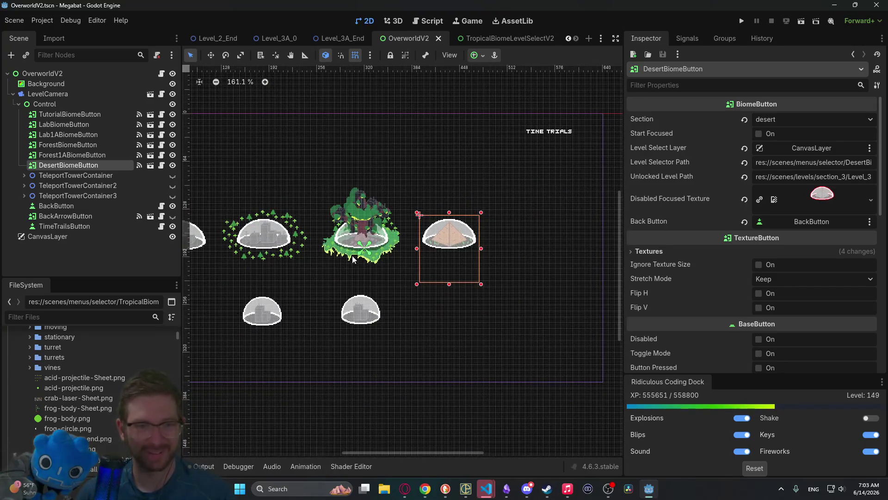
click(90, 143)
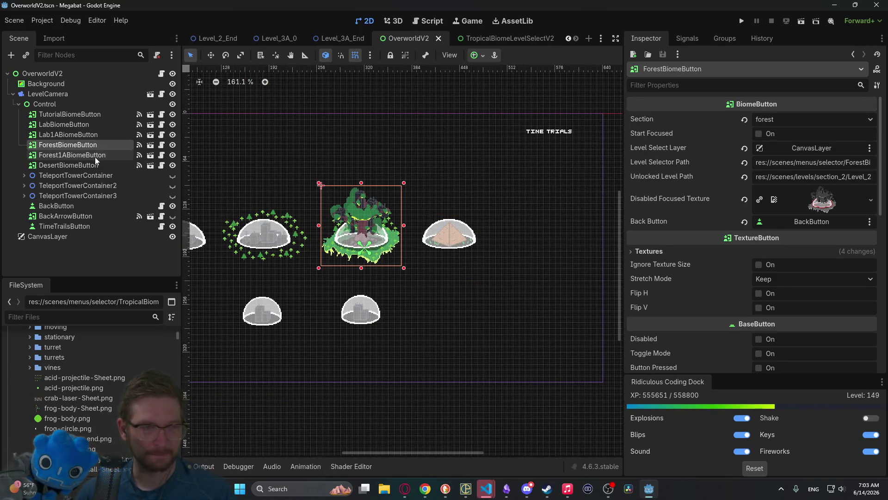
click(96, 157)
click(85, 166)
click(87, 158)
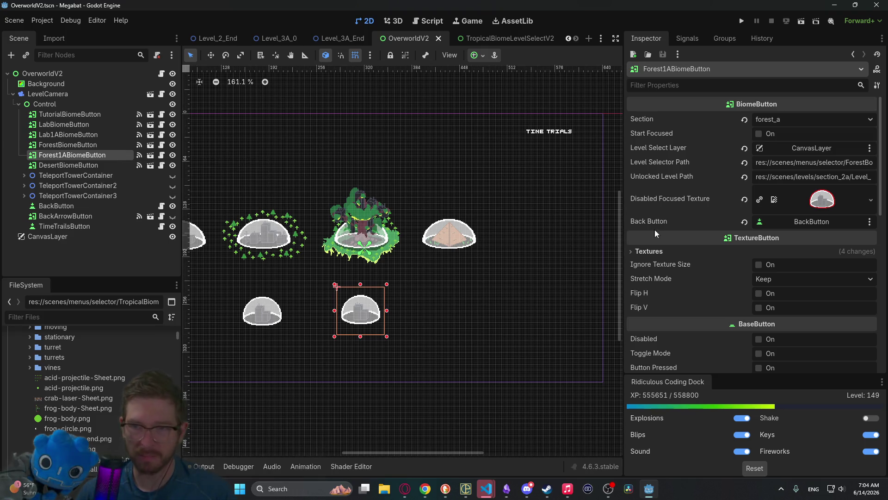
mouse_move(622, 191)
mouse_down()
mouse_move(506, 185)
mouse_move(618, 190)
mouse_up()
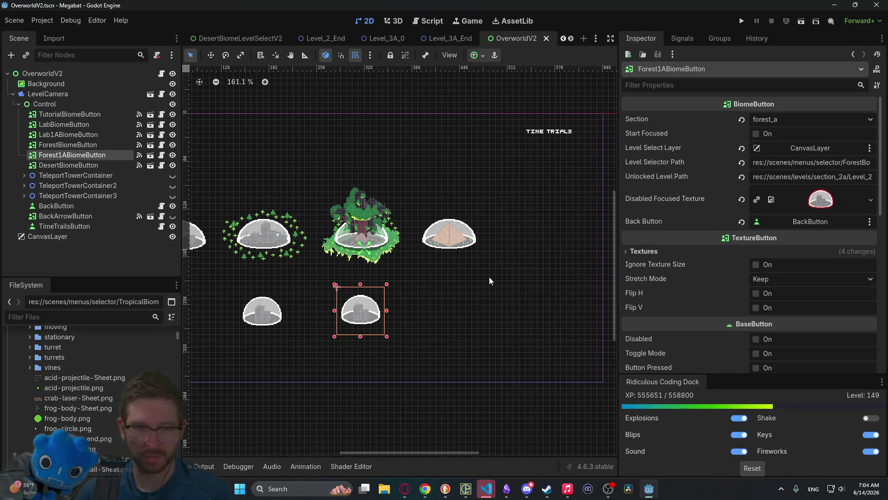
Step: Quick-open ForestBiomeLevelSelectV2.tscn by searching 'forestbiomelevel'
key(alt+shift+o)
text(fore)
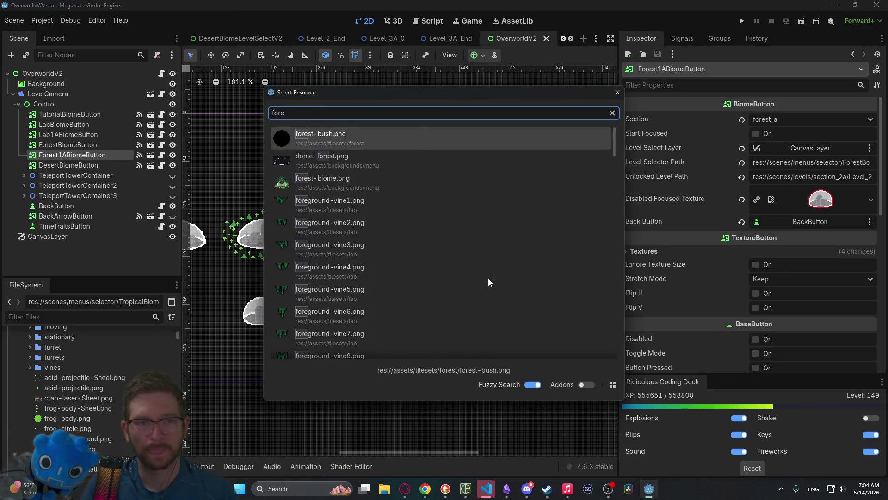
text(stbiomelevel)
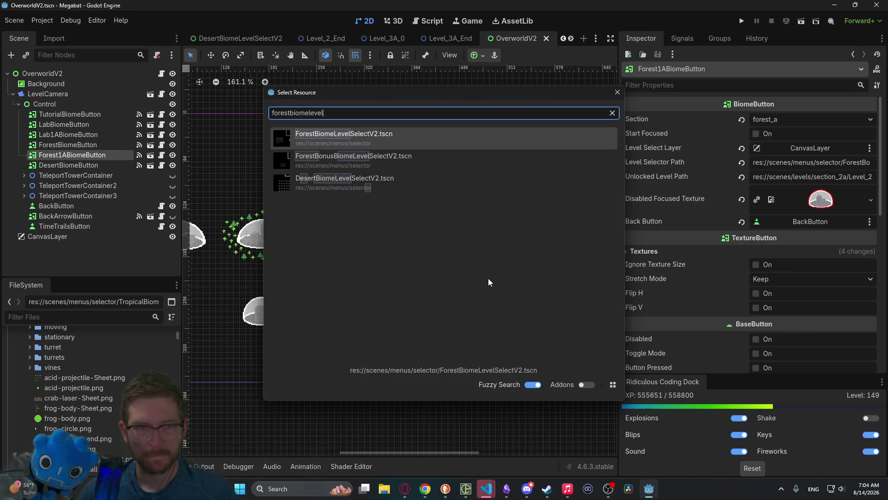
key(Return)
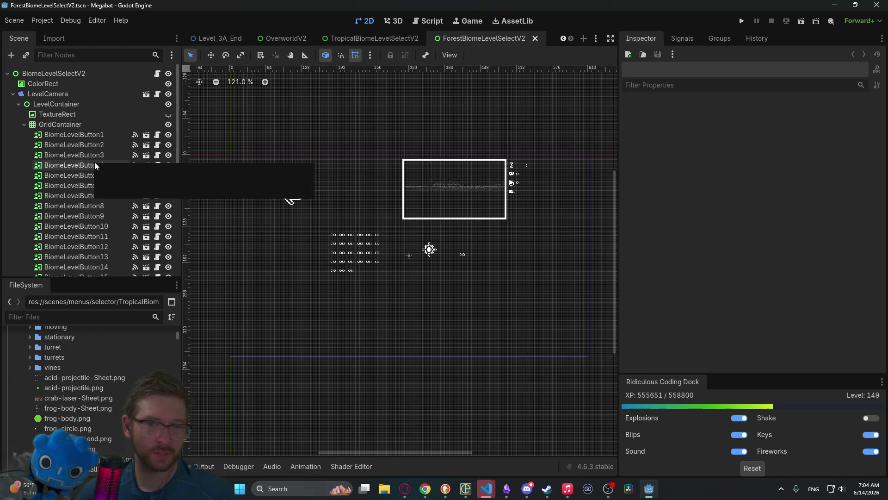
scroll(112, 231, down, 10)
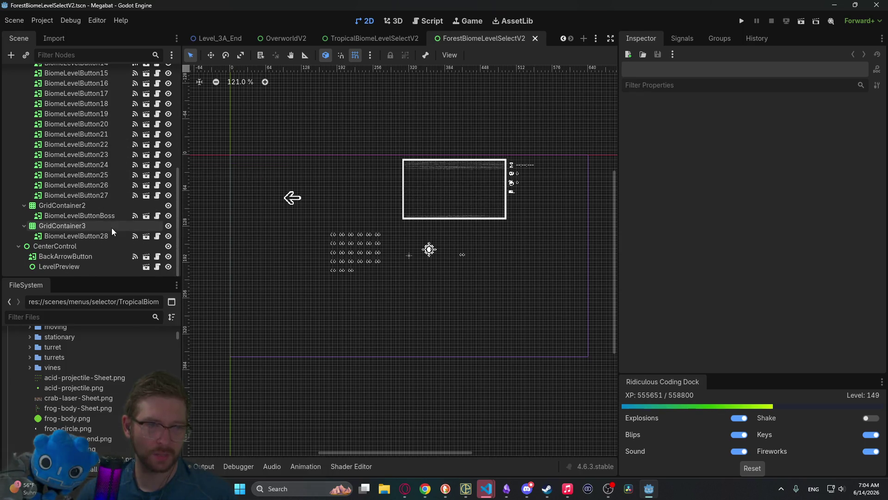
scroll(112, 231, up, 5)
scroll(112, 231, up, 5)
Step: Filter the FileSystem panel for 'forestbiome' files
click(97, 316)
text(forest)
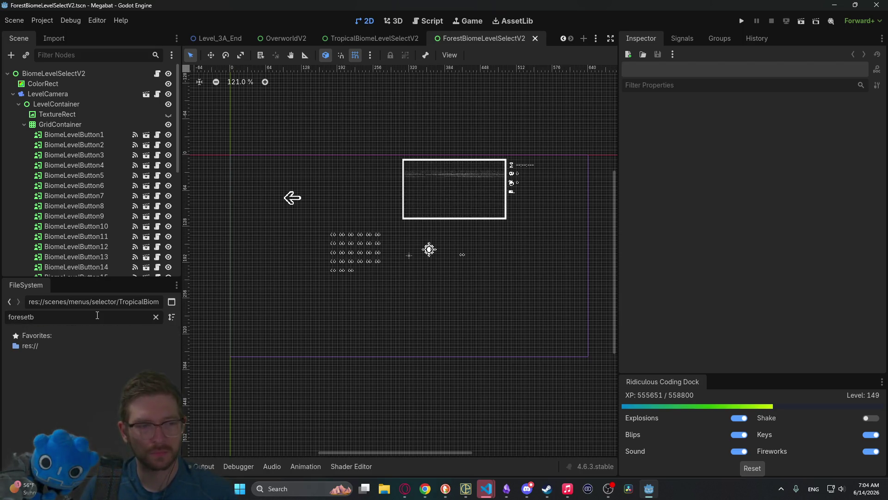
key(BackSpace)
key(BackSpace)
key(BackSpace)
text(estbiome)
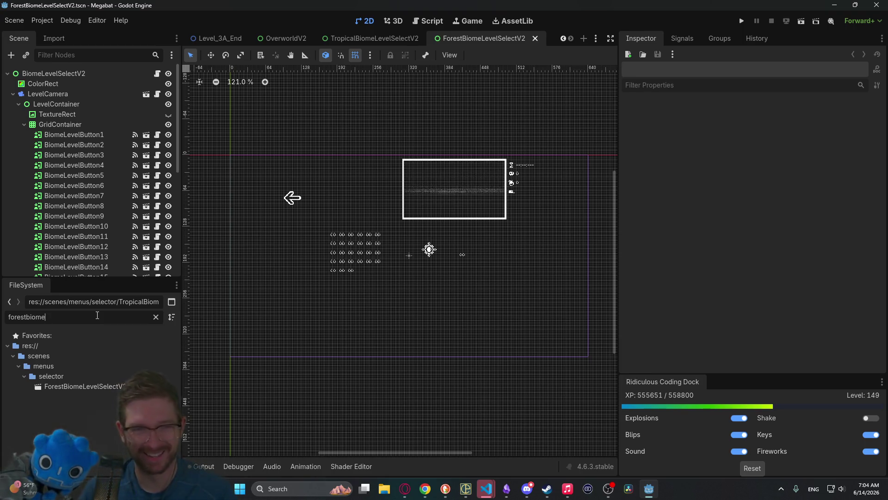
Step: Duplicate ForestBiomeLevelSelectV2.tscn as CaveBiomeLevelSelectV2.tscn
right_click(79, 385)
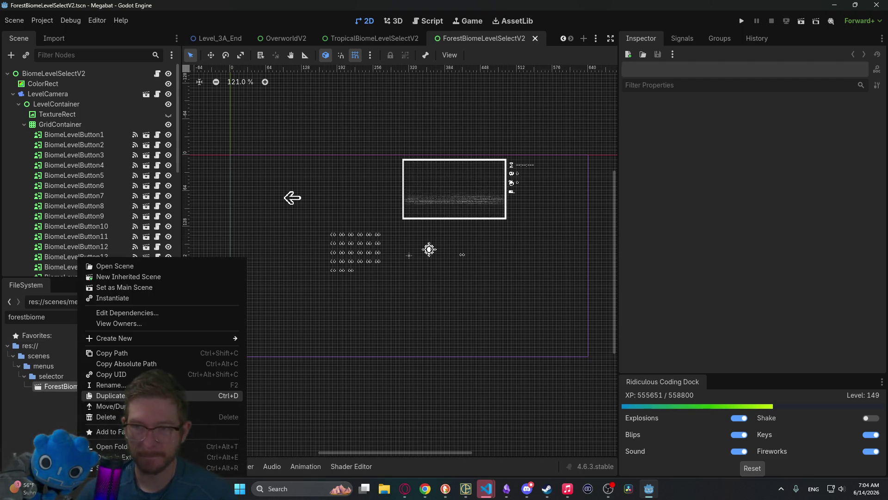
click(128, 397)
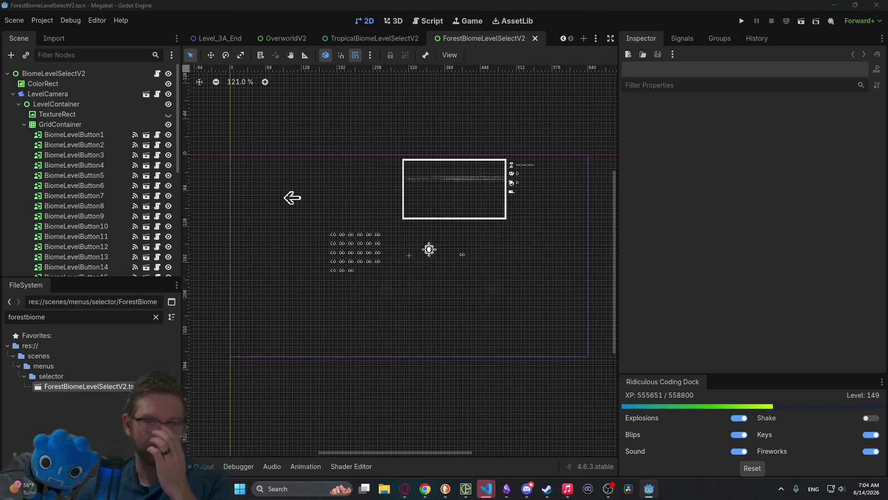
key(Right)
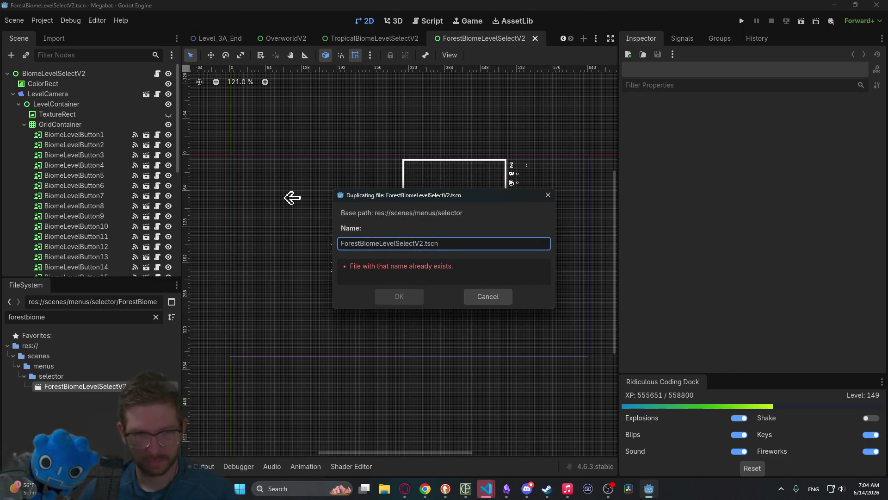
text(Cav)
key(Return)
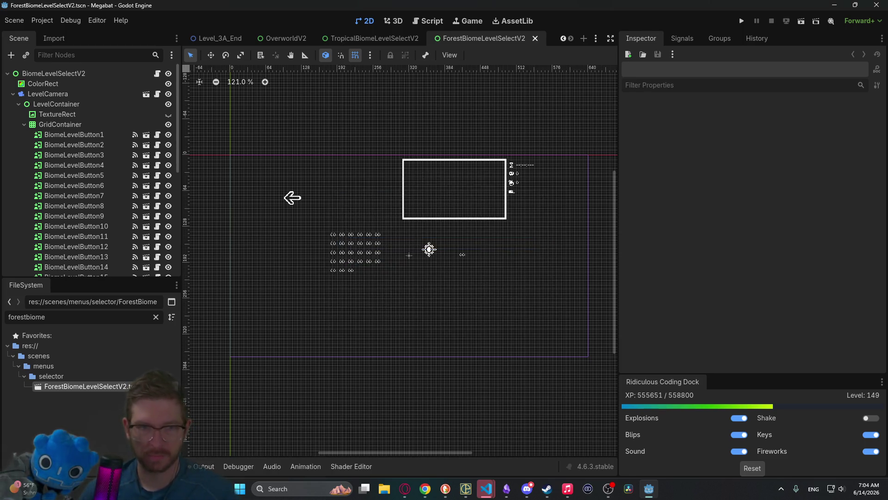
click(93, 77)
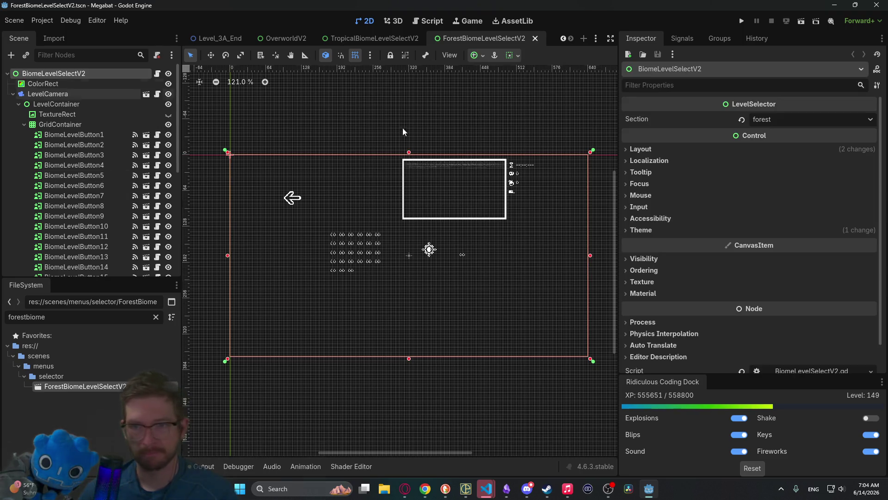
Step: Set the root node's Section property to cave
click(775, 119)
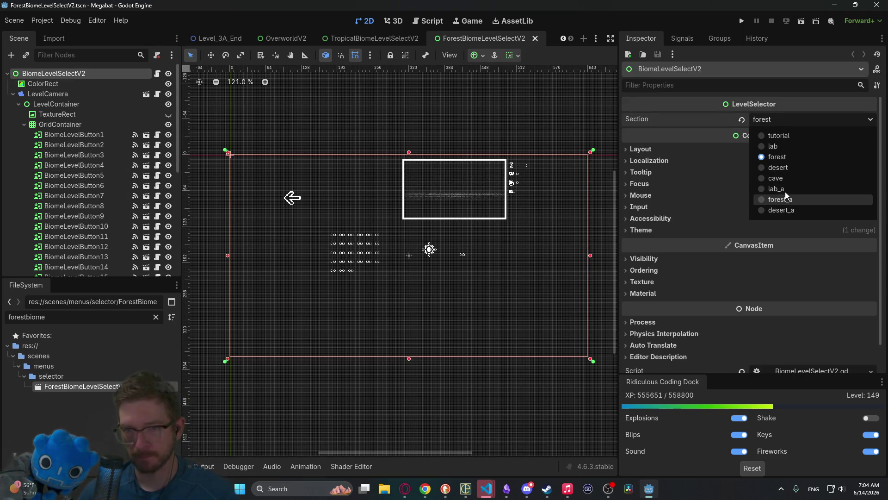
click(787, 169)
click(770, 123)
click(780, 177)
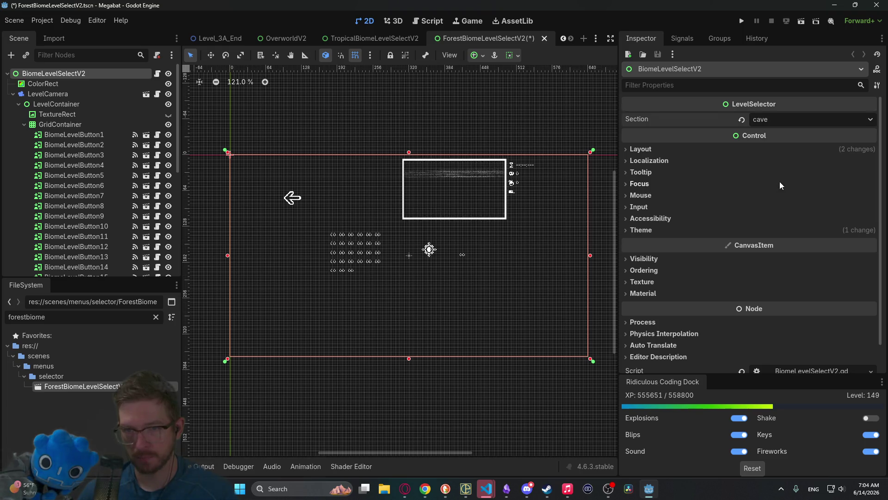
Step: Delete GridContainer2 and GridContainer3
scroll(109, 206, down, 5)
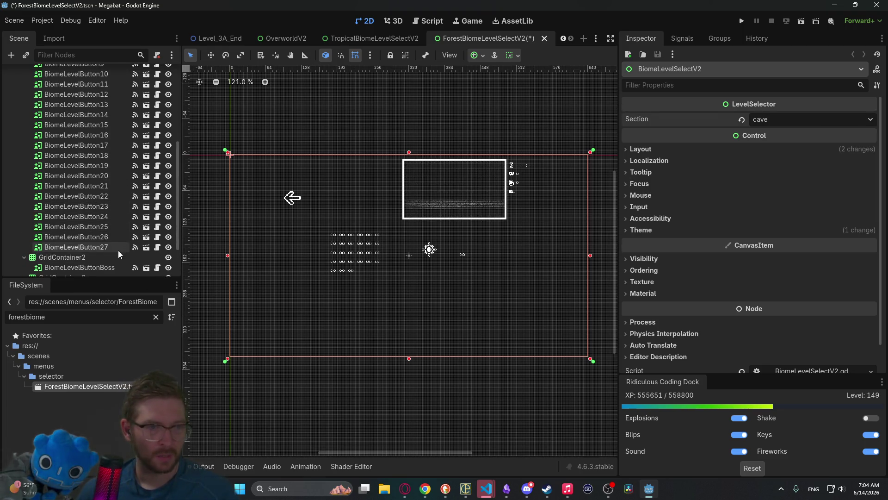
scroll(115, 254, down, 2)
click(77, 233)
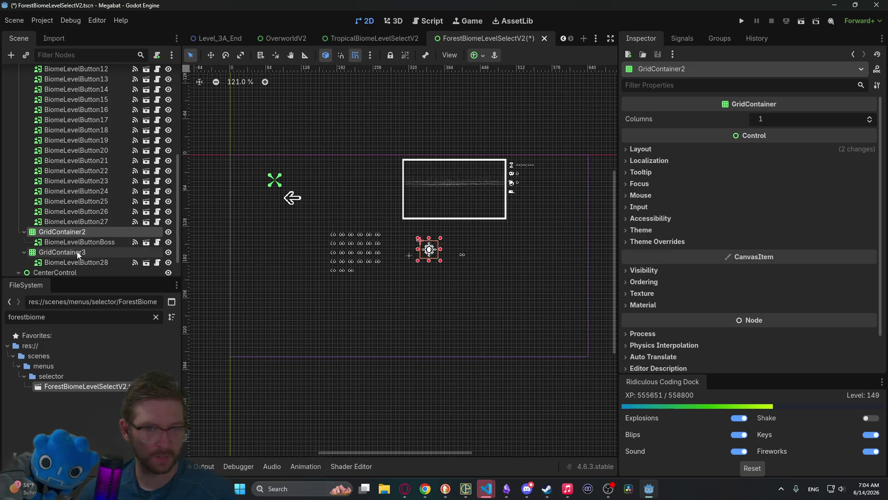
ctrl+click(77, 249)
key(Delete)
key(Return)
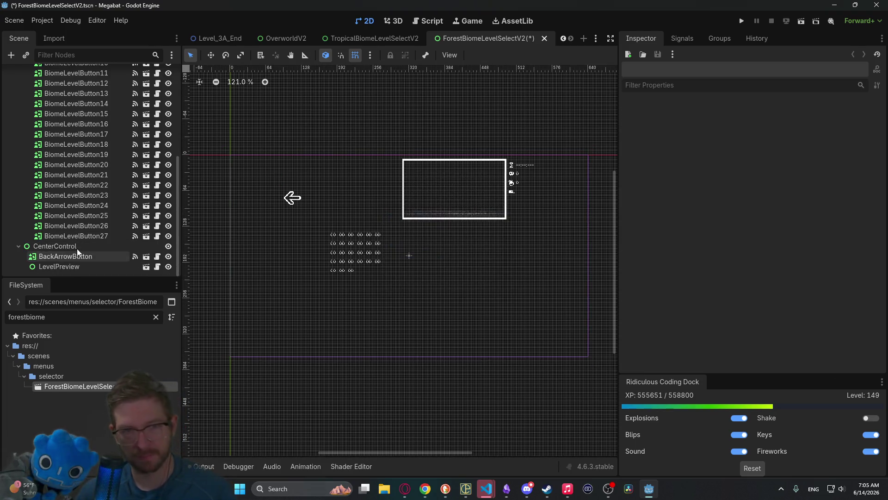
Step: Delete BiomeLevelButton3 through 27, then save the scene and clear the file filter
scroll(83, 234, up, 4)
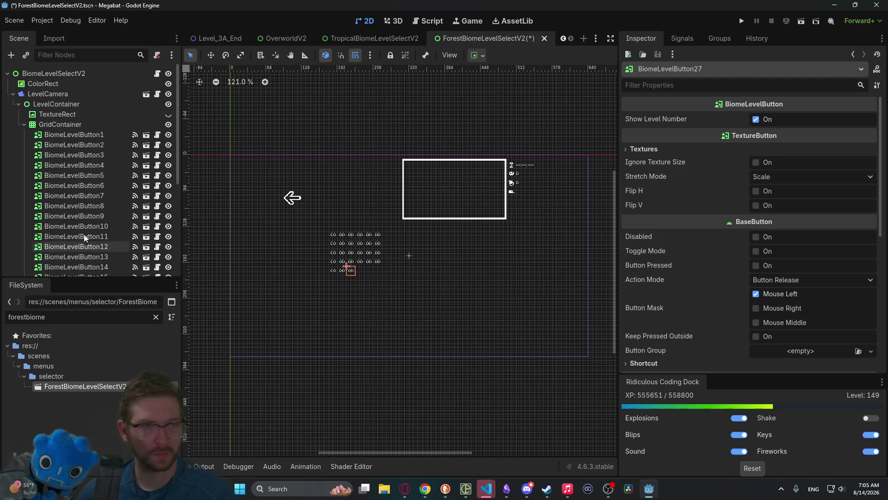
shift+click(95, 156)
key(Delete)
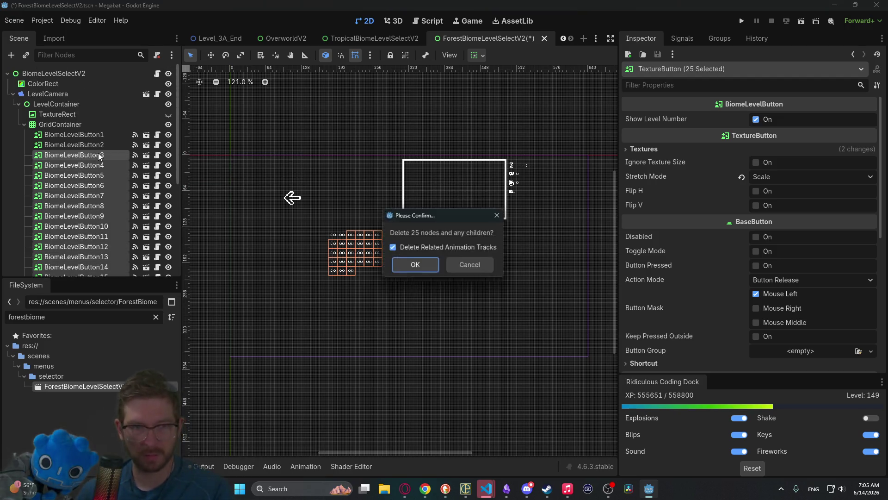
key(Return)
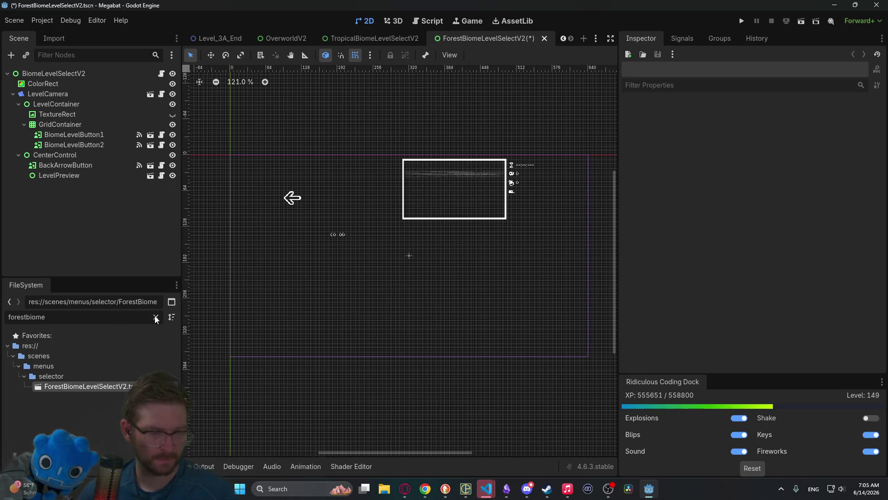
click(67, 74)
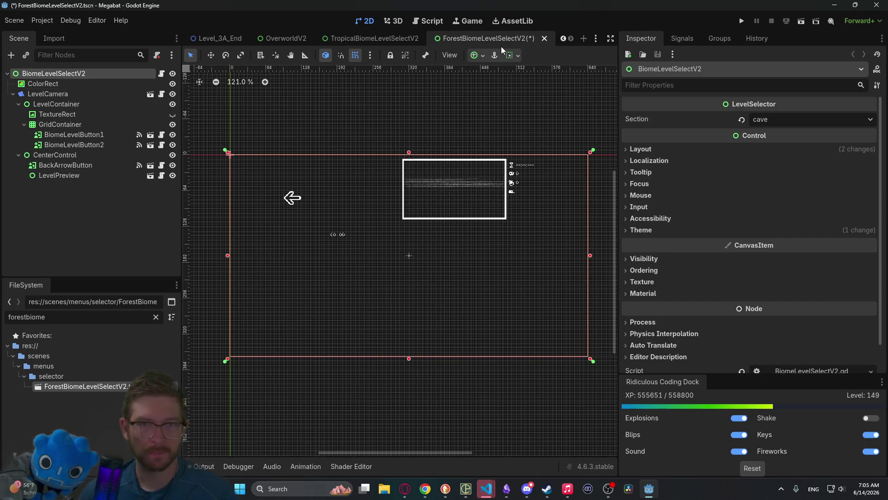
key(ctrl+s)
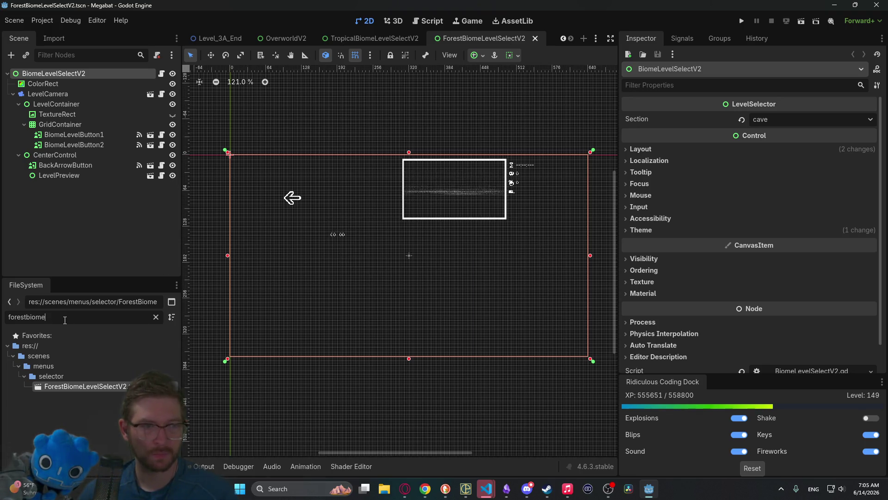
click(156, 318)
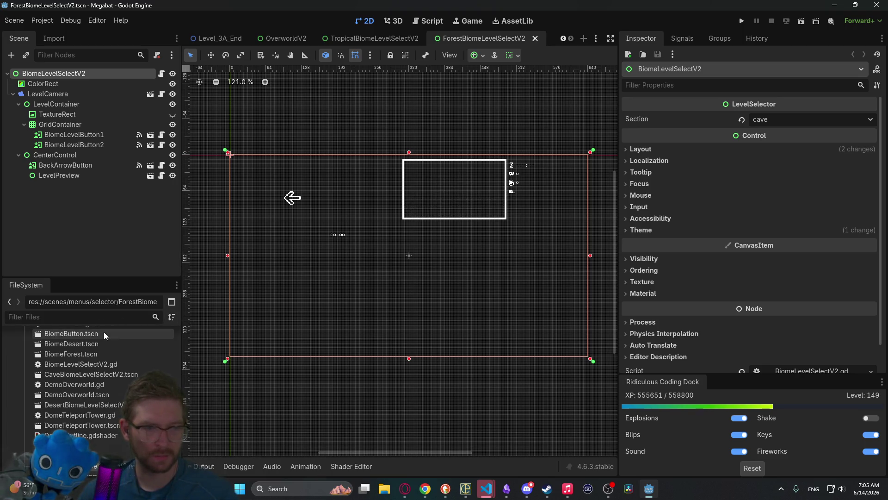
Step: Quick-open CaveBiomeLevelSelectV2.tscn by searching 'cavebiomelevel'
click(73, 319)
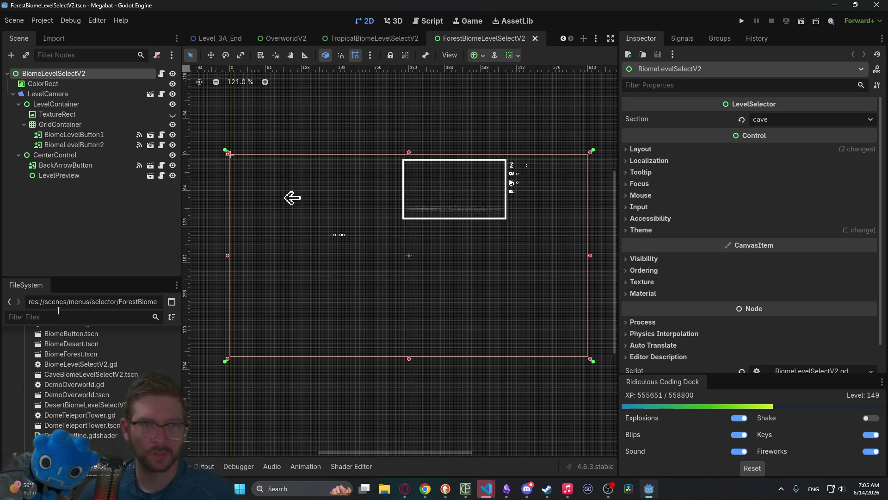
click(375, 41)
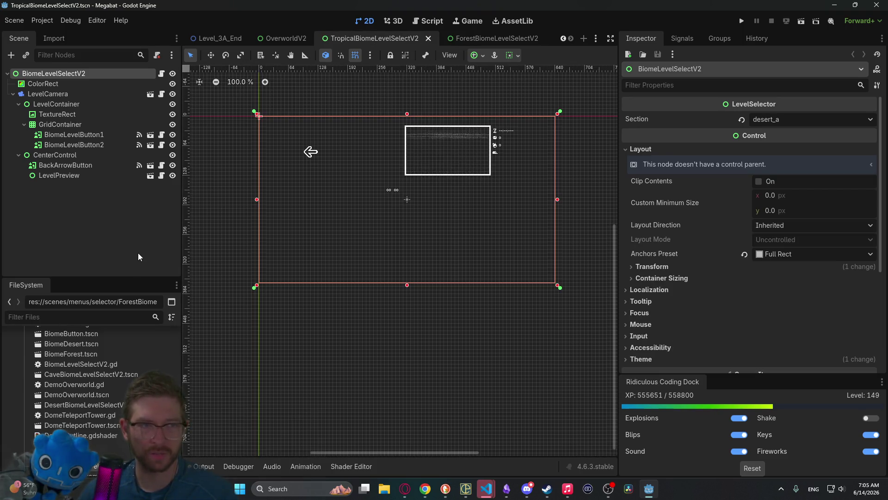
key(alt+shift+o)
text(c)
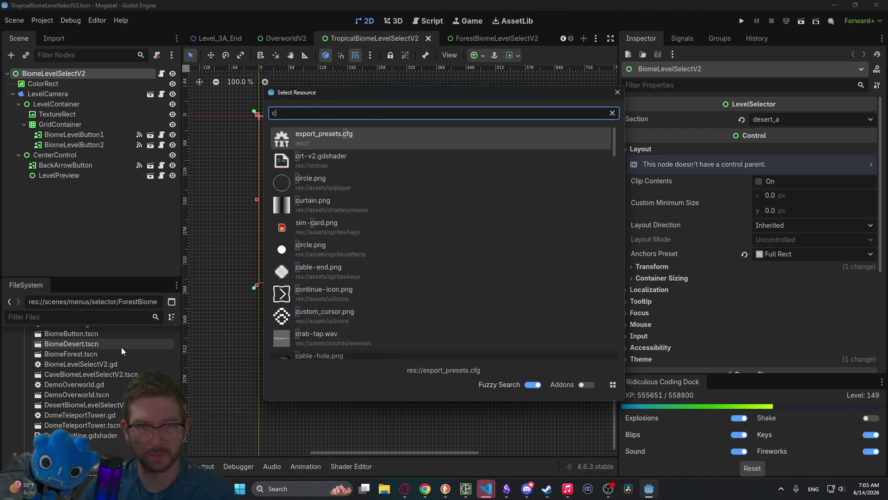
text(avebiomelevel)
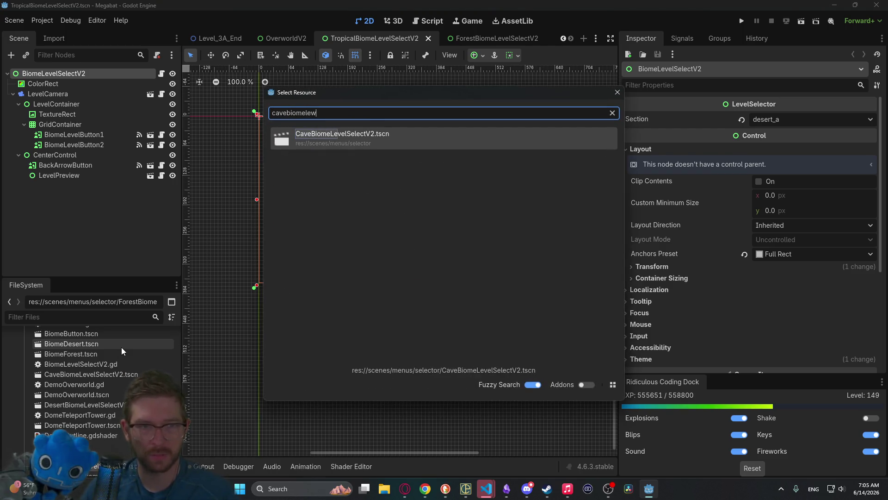
key(Return)
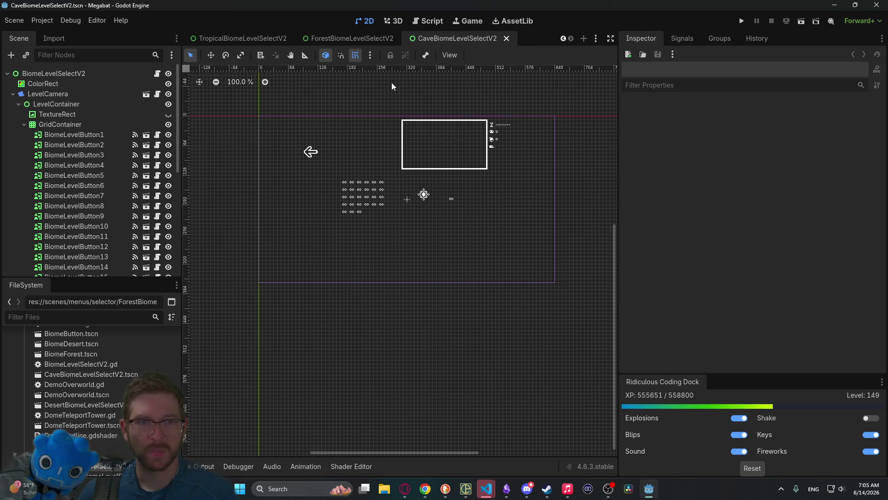
Step: Set ForestBiomeLevelSelectV2's root Section back to forest and save it
click(366, 38)
click(429, 254)
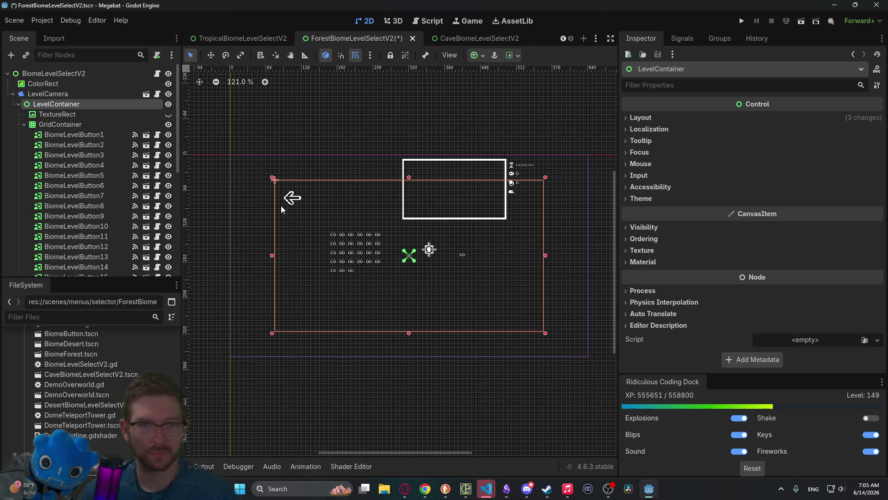
click(83, 73)
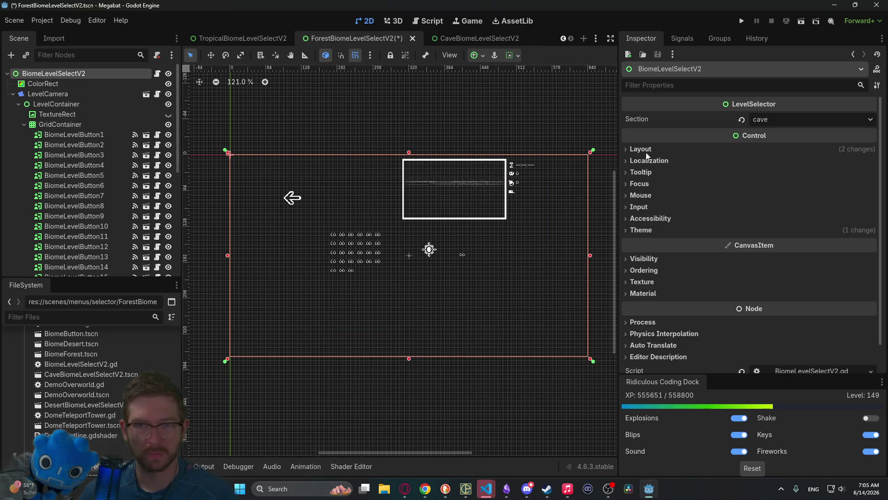
click(780, 120)
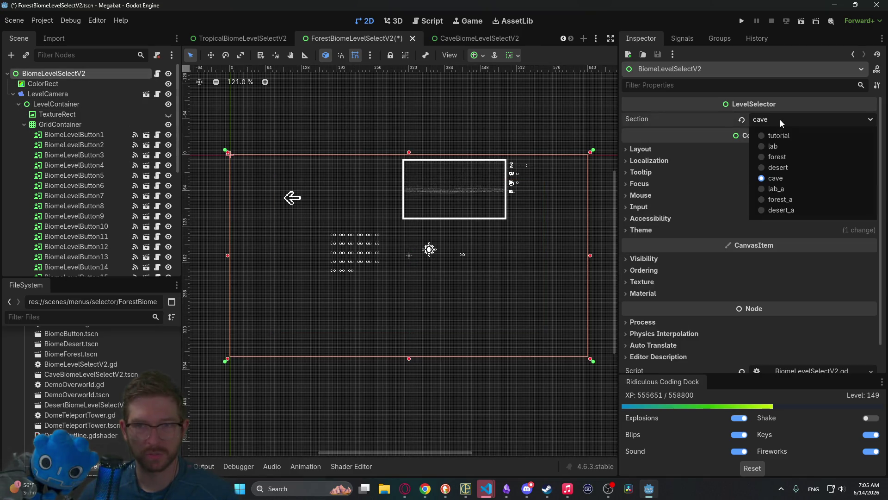
click(792, 158)
key(ctrl+s)
click(459, 37)
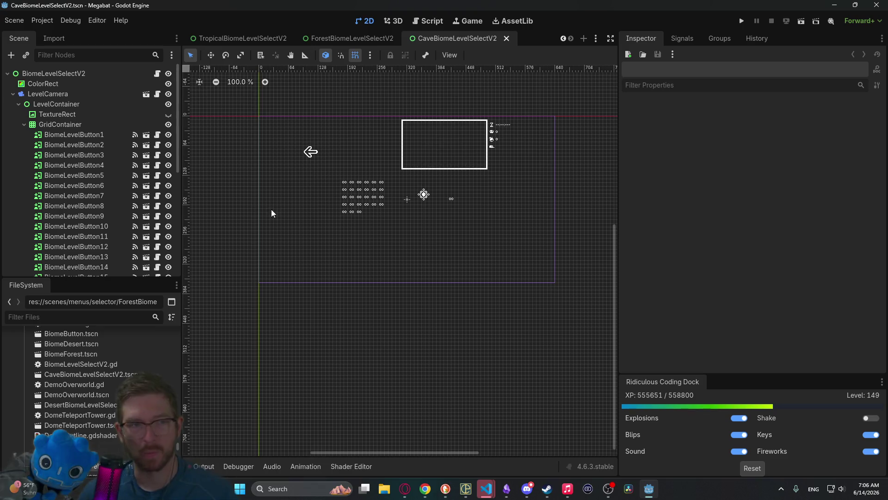
Step: Delete GridContainer2 and GridContainer3 from the cave level select
scroll(76, 157, down, 5)
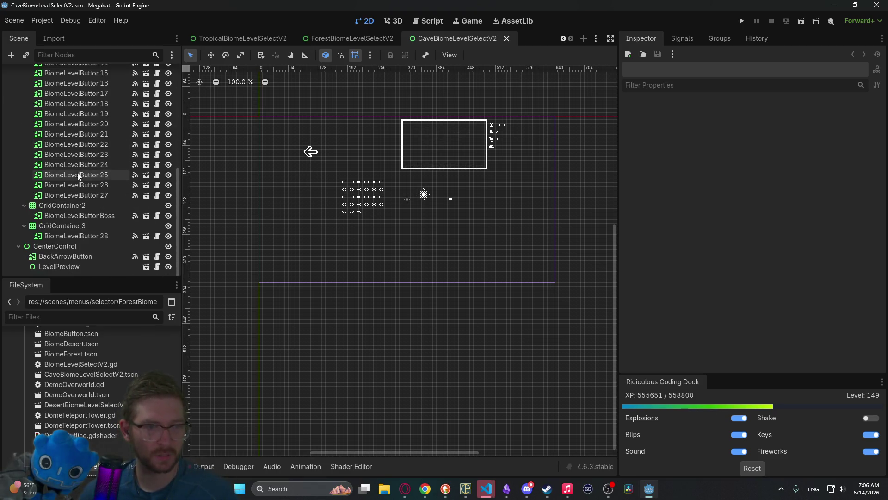
click(77, 226)
ctrl+click(83, 205)
key(Delete)
key(Return)
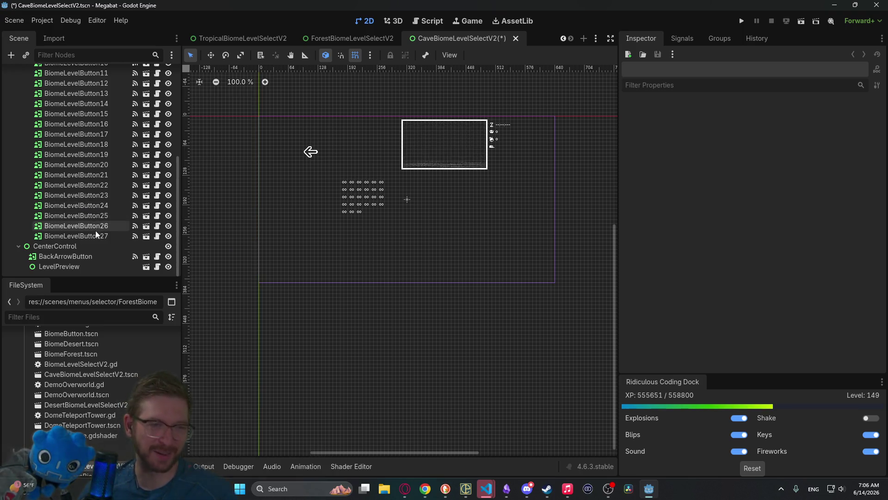
Step: Delete BiomeLevelButton3 through BiomeLevelButton27, leaving only buttons 1 and 2
click(74, 236)
scroll(99, 198, up, 6)
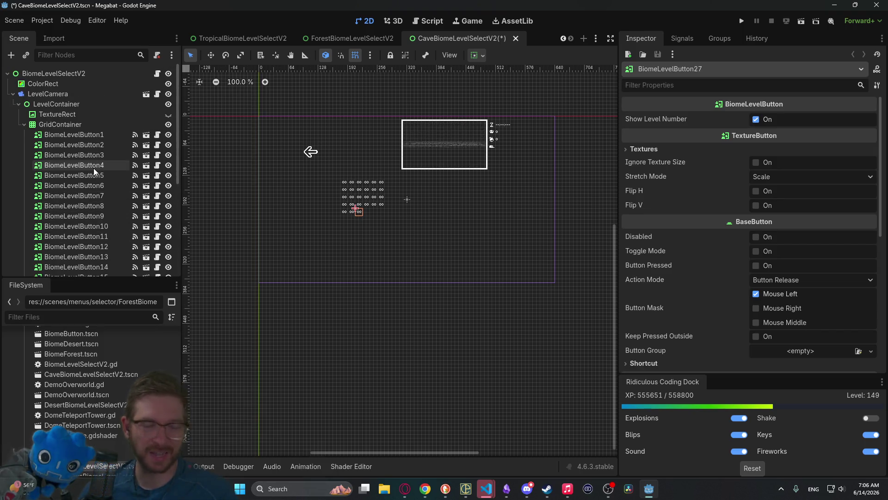
shift+click(101, 156)
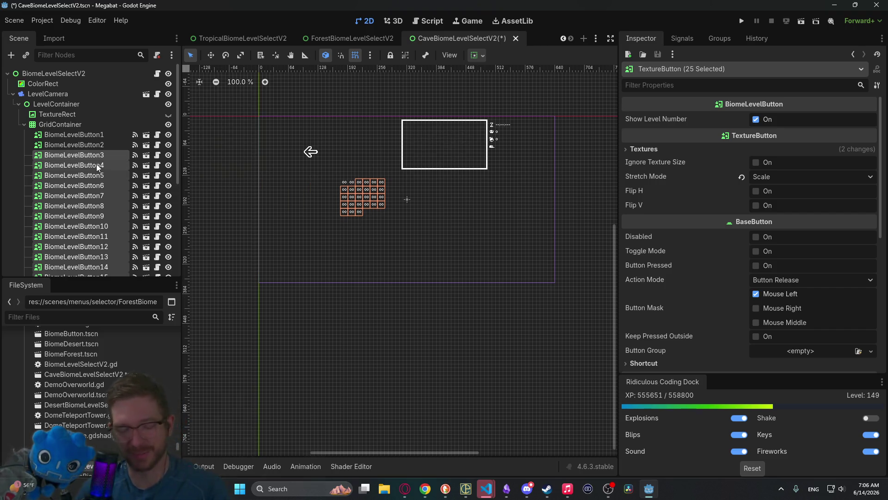
key(Delete)
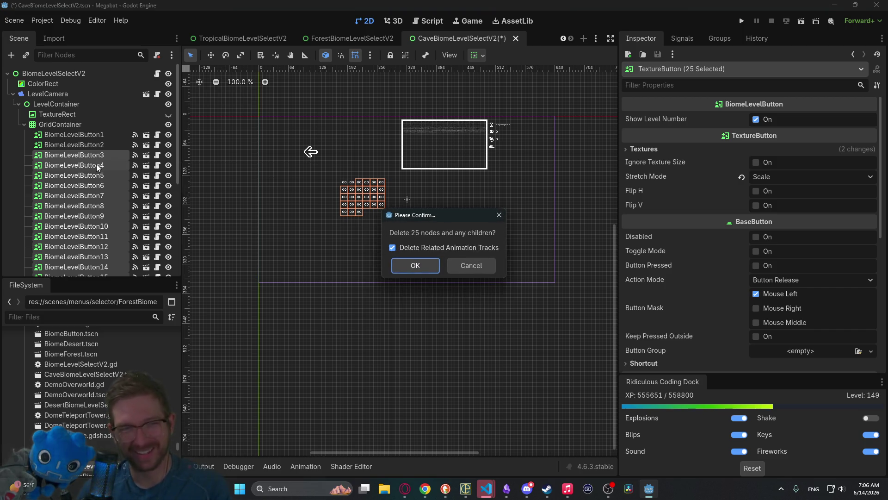
key(Return)
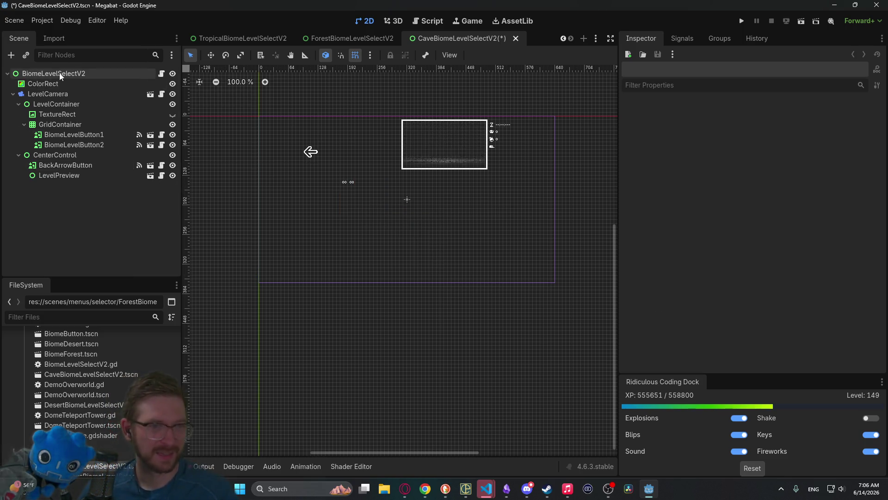
click(59, 73)
Step: Set CaveBiomeLevelSelectV2's root Section to cave and save the scene
click(788, 118)
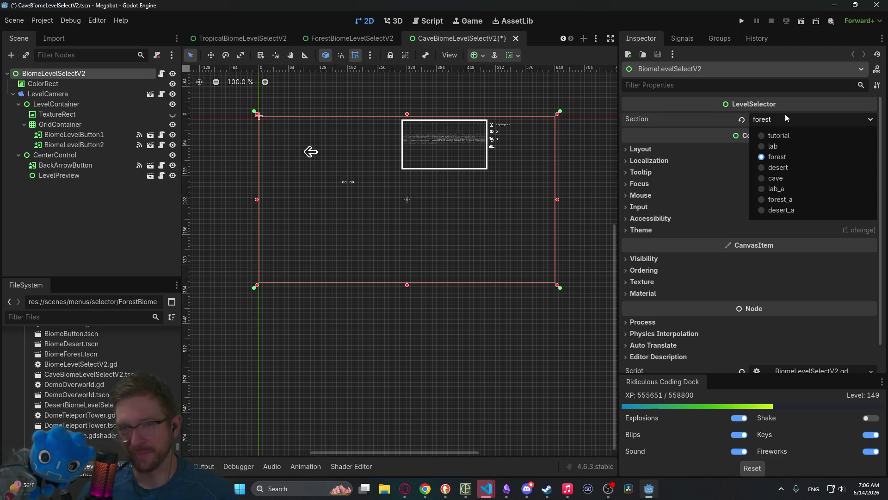
click(803, 181)
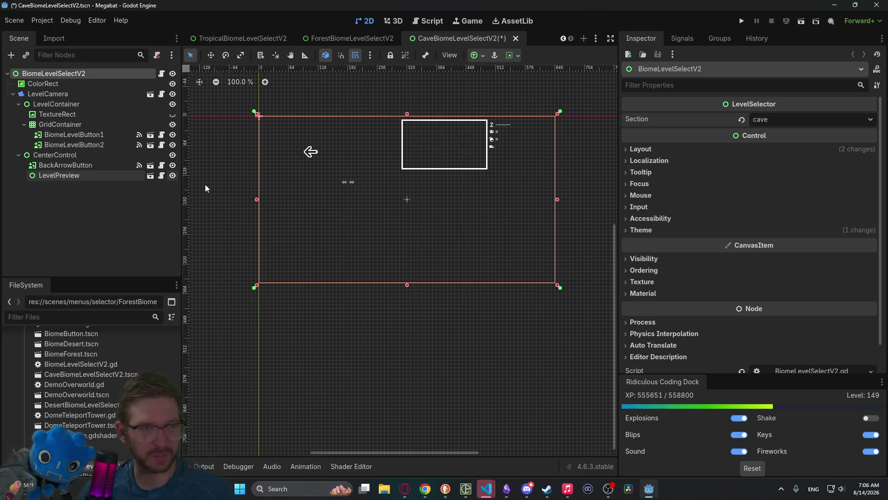
click(149, 233)
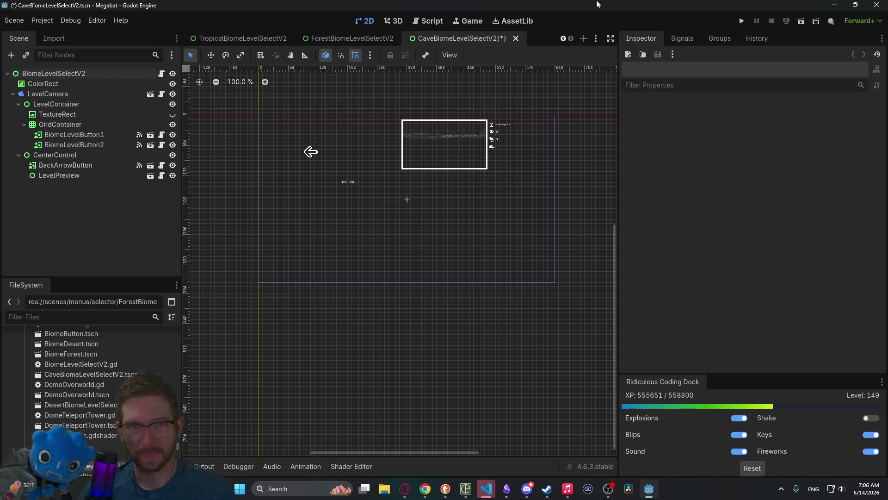
key(ctrl+s)
click(66, 94)
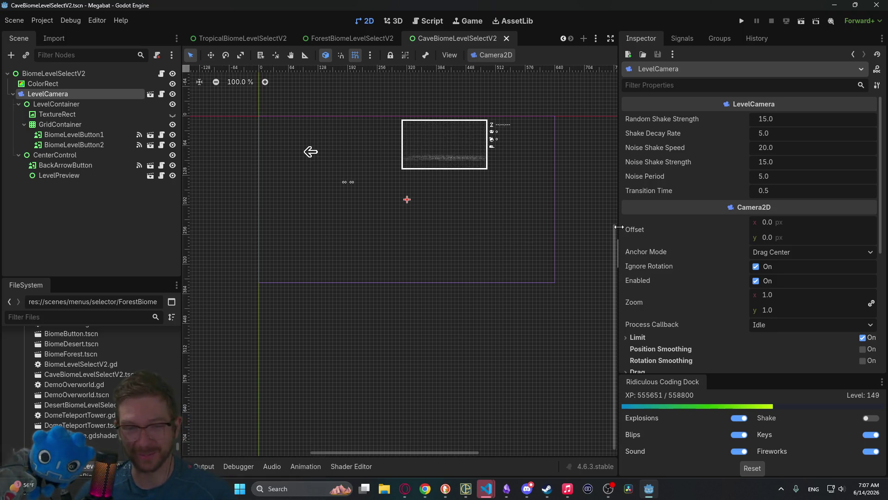
Step: Clear the TextureRect's texture in the cave level select and save
drag(619, 226, 633, 226)
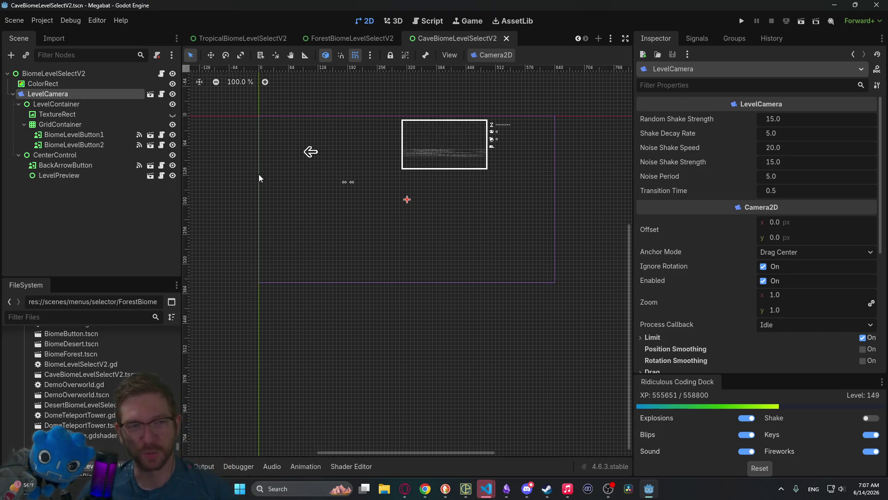
click(117, 111)
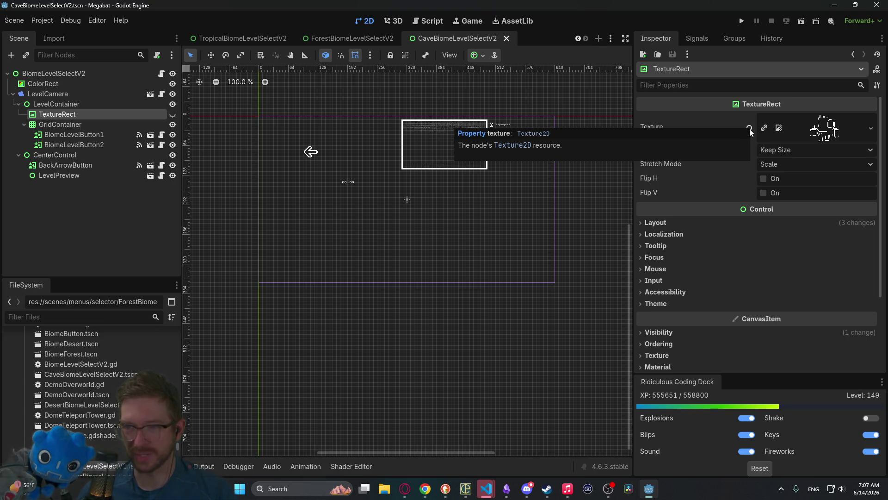
click(750, 129)
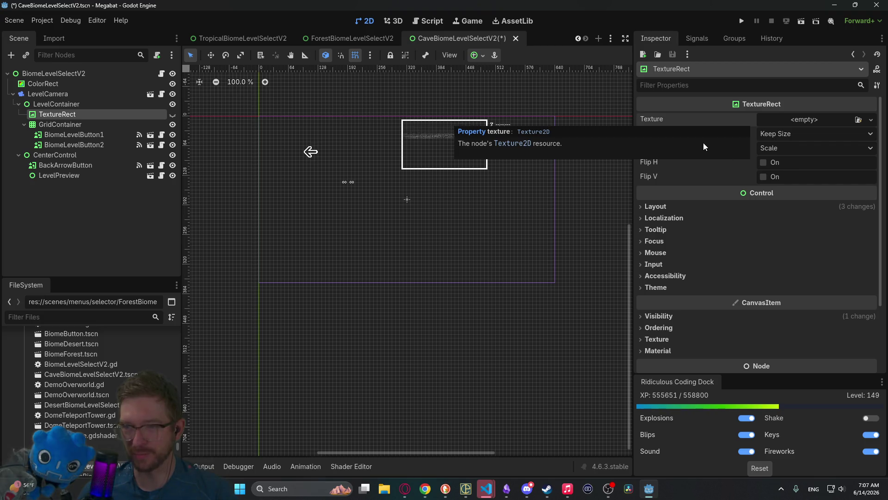
key(ctrl+s)
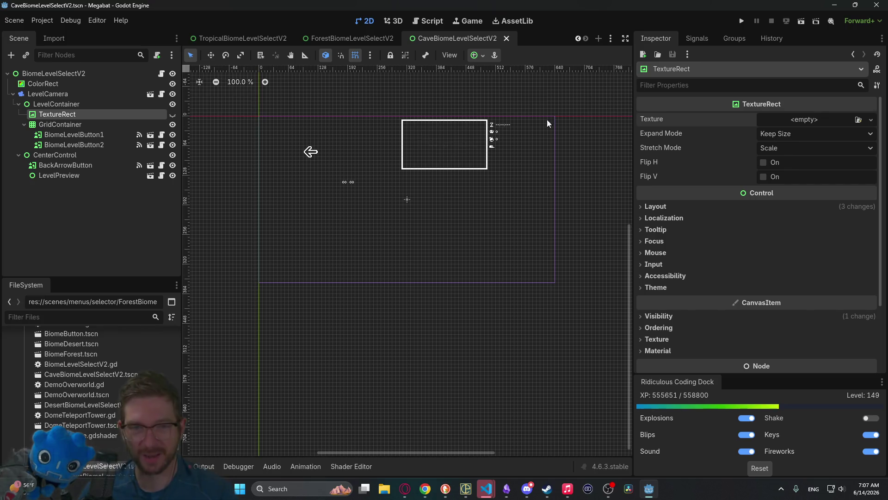
click(70, 74)
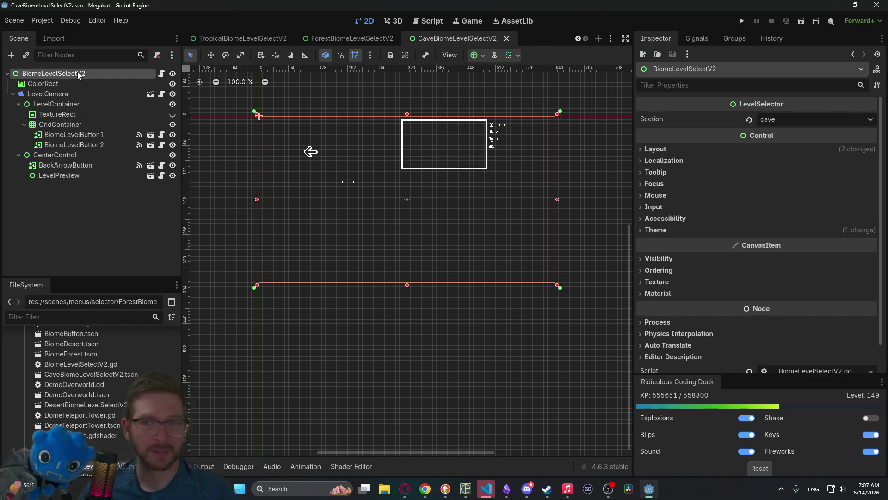
Step: Switch through the scene tabs back to OverworldV2
click(340, 35)
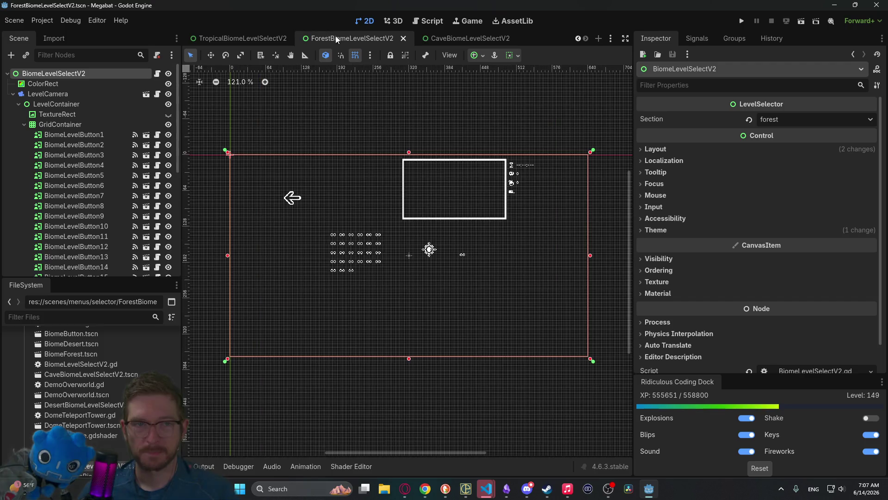
click(266, 34)
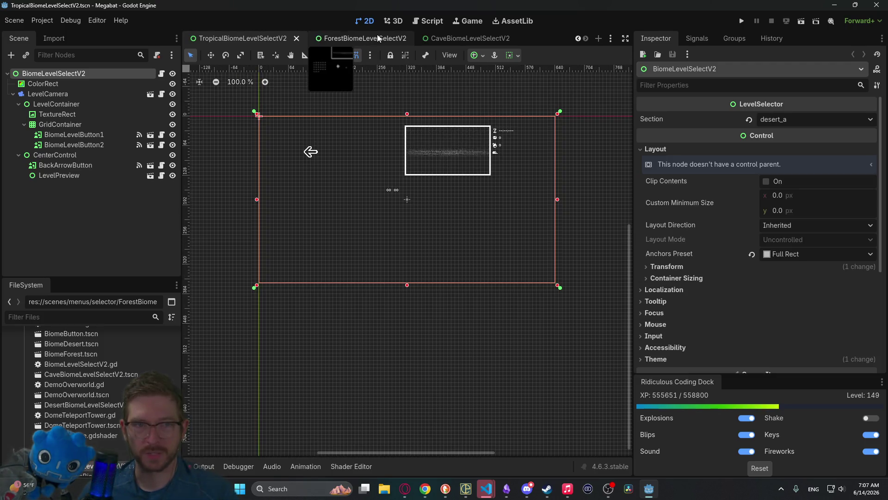
scroll(366, 38, up, 3)
click(346, 37)
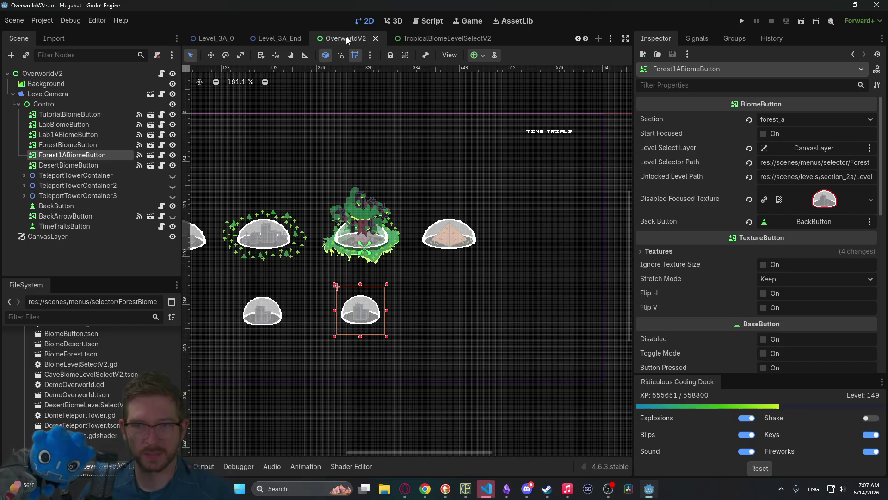
Step: Duplicate Forest1ABiomeButton and rename the copy Desert1ABiomeButton
drag(635, 185, 585, 187)
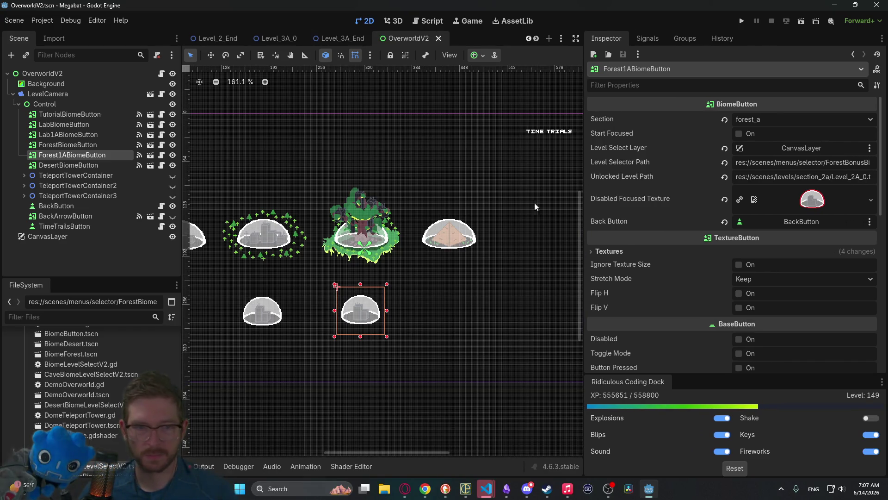
right_click(96, 155)
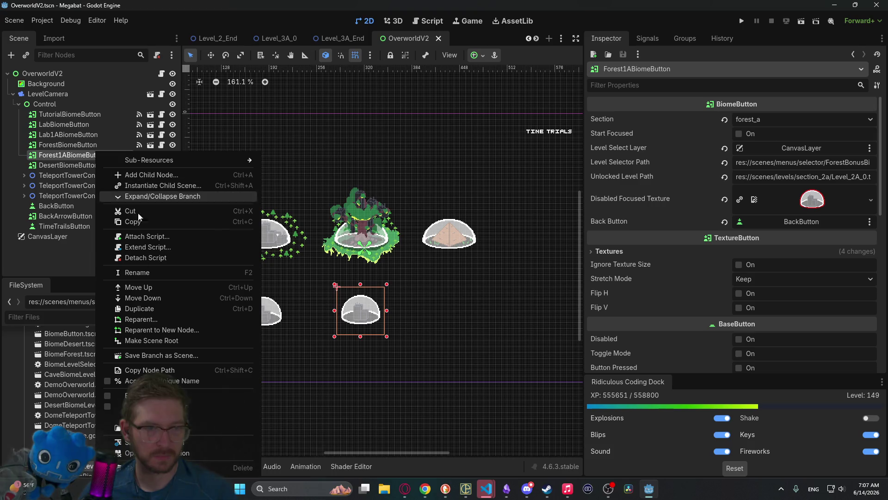
click(152, 311)
click(67, 167)
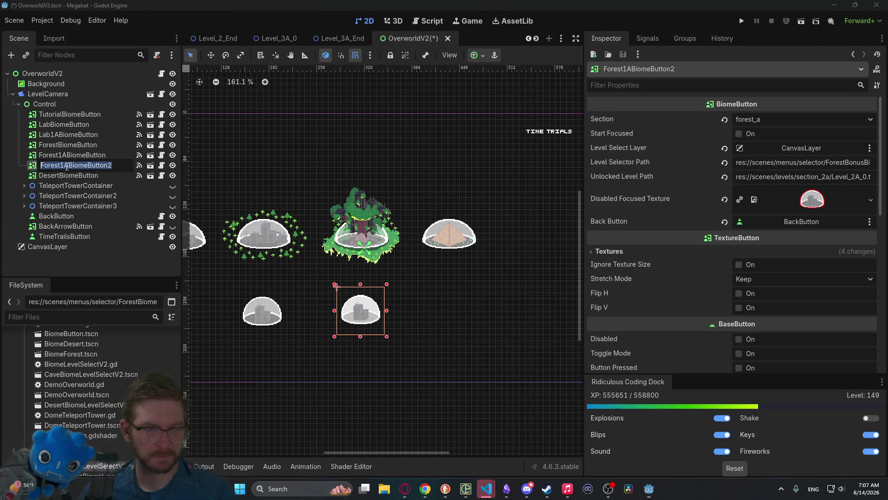
click(119, 168)
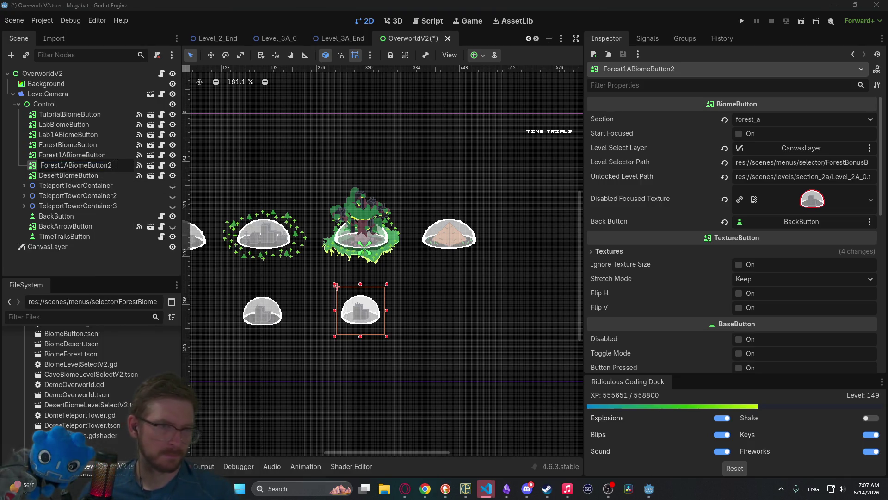
key(BackSpace)
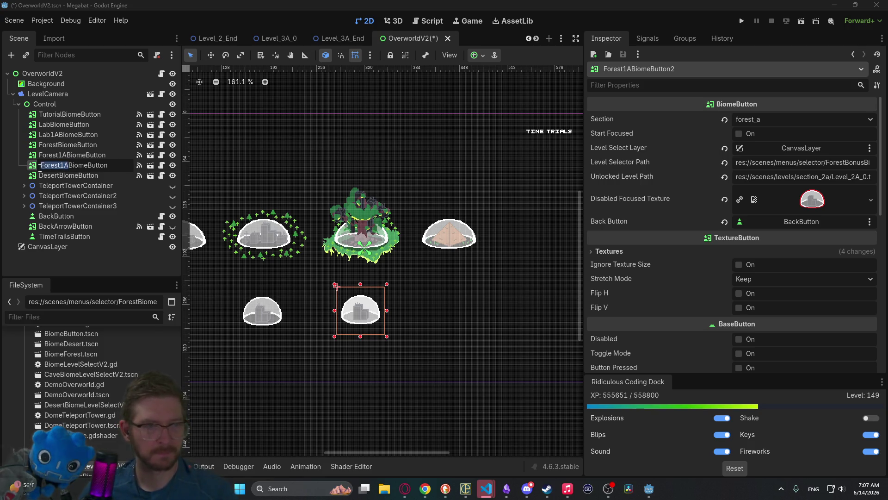
text(Desert)
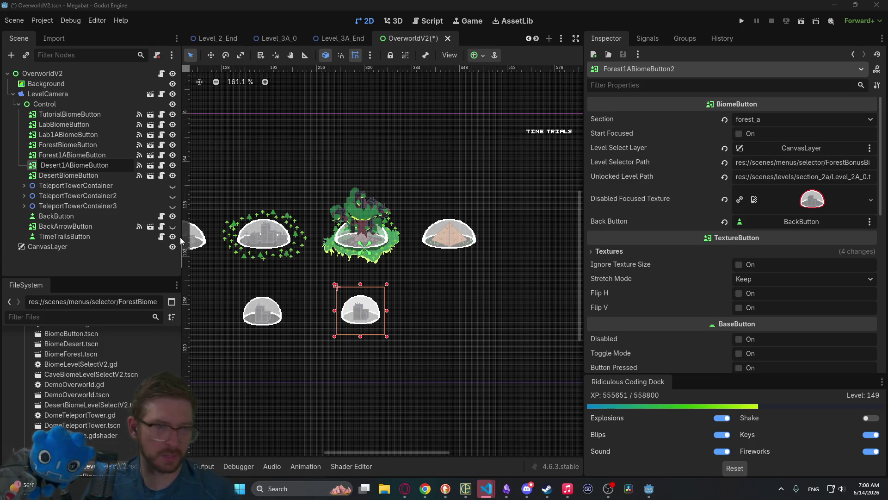
key(Return)
Step: Move Desert1ABiomeButton after DesertBiomeButton in the tree and shift its dome third on the bottom row
mouse_move(70, 166)
mouse_down()
mouse_move(66, 179)
mouse_move(77, 168)
mouse_move(76, 178)
mouse_up()
key(w)
drag(366, 315, 454, 311)
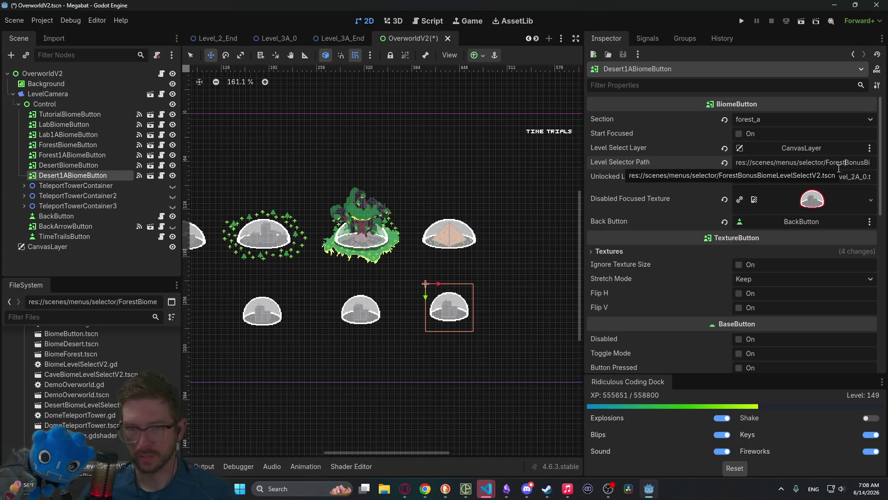
Step: Change Desert1ABiomeButton's Level Selector Path to TropicalBiomeLevelSelectV2.tscn
double_click(865, 162)
click(807, 163)
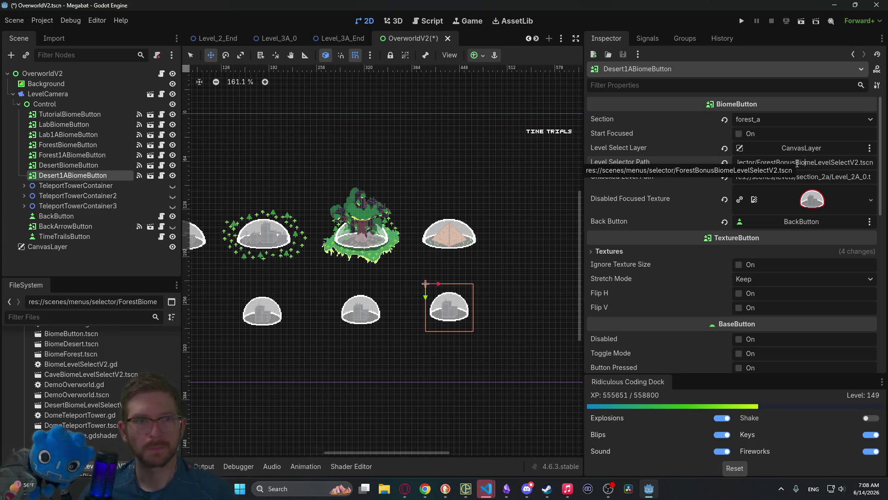
click(85, 317)
text(tropical)
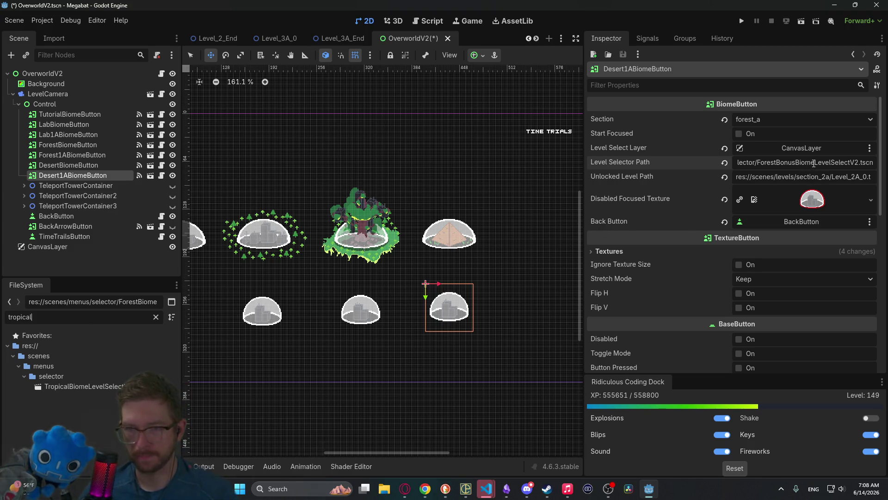
key(BackSpace)
key(BackSpace)
key(BackSpace)
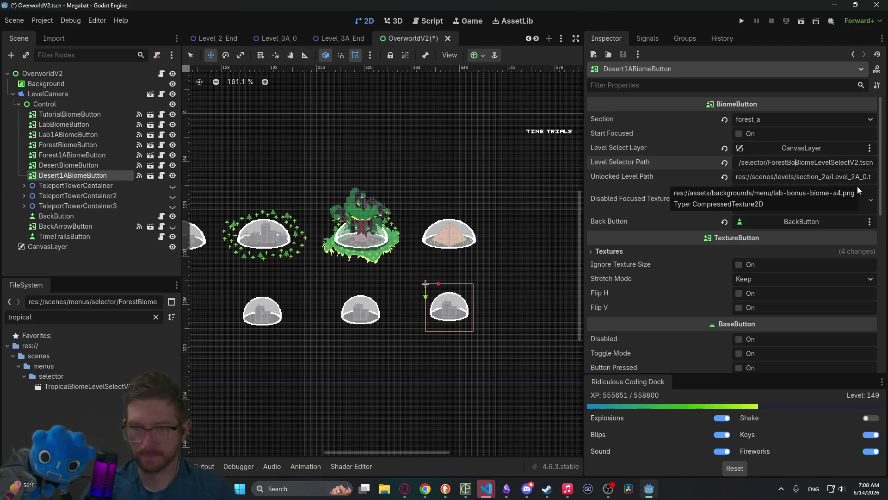
key(BackSpace)
text(Tropical)
Step: Set the Unlocked Level Path to section_3a/Level_3A_0.tscn and save the scene
click(836, 176)
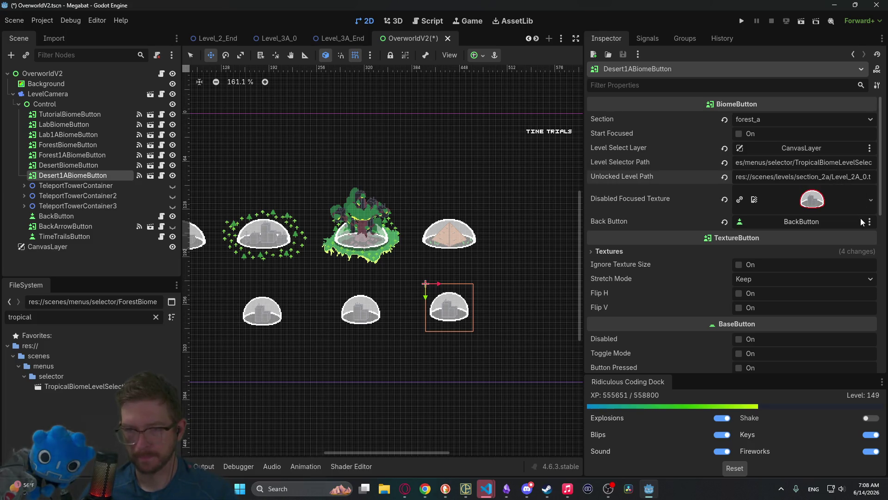
key(BackSpace)
text(3)
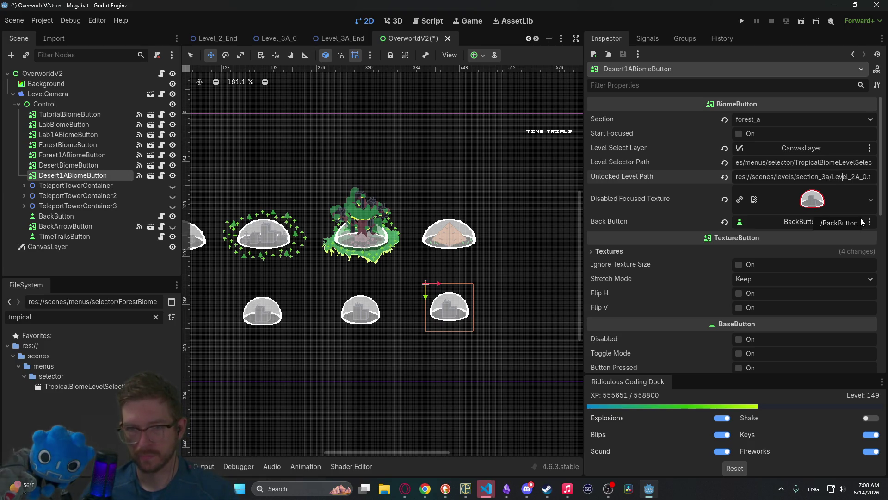
key(BackSpace)
text(3)
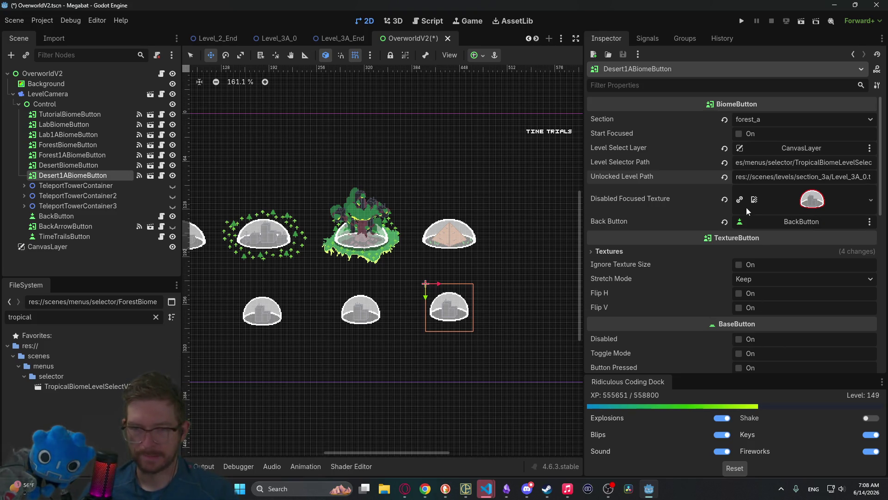
drag(870, 176, 874, 176)
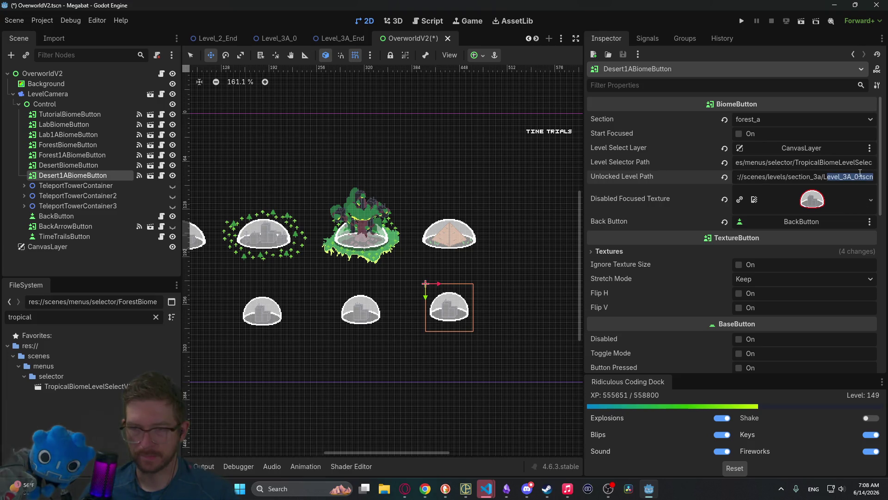
key(ctrl+s)
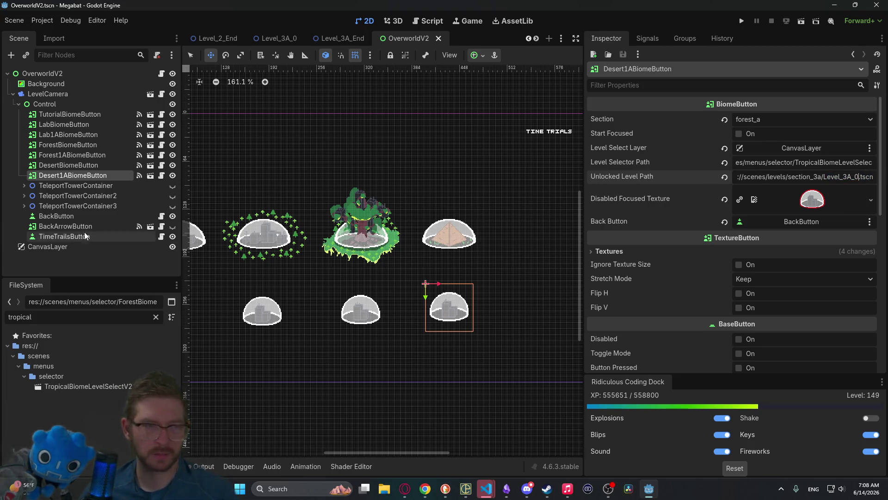
click(66, 156)
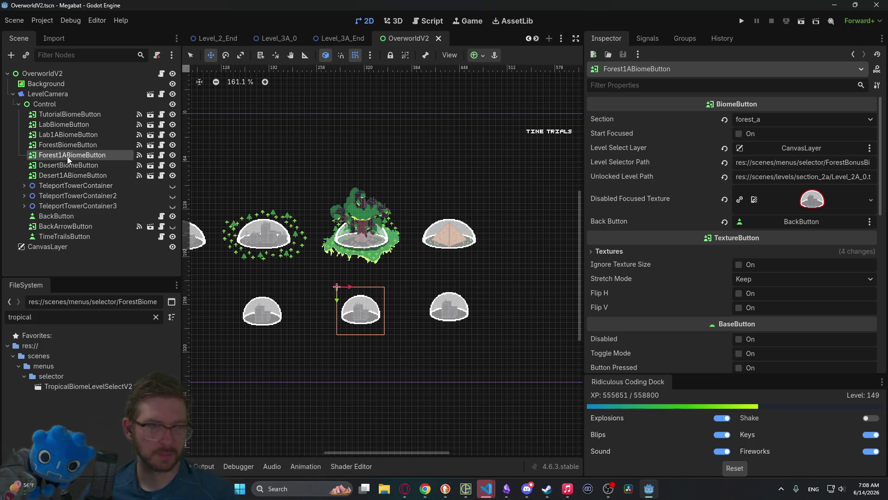
Step: Duplicate DesertBiomeButton as CaveBiomeButton and place its dome right of the desert dome
click(66, 165)
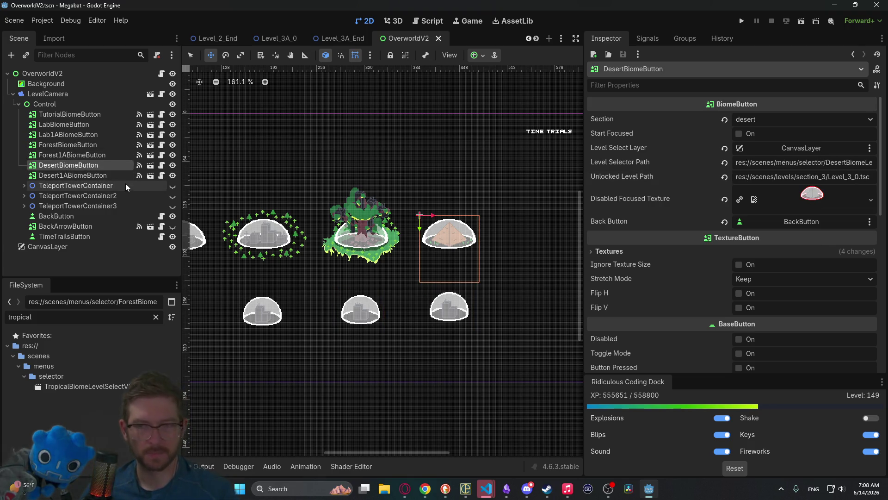
key(ctrl+d)
drag(70, 176, 67, 188)
double_click(56, 185)
click(61, 185)
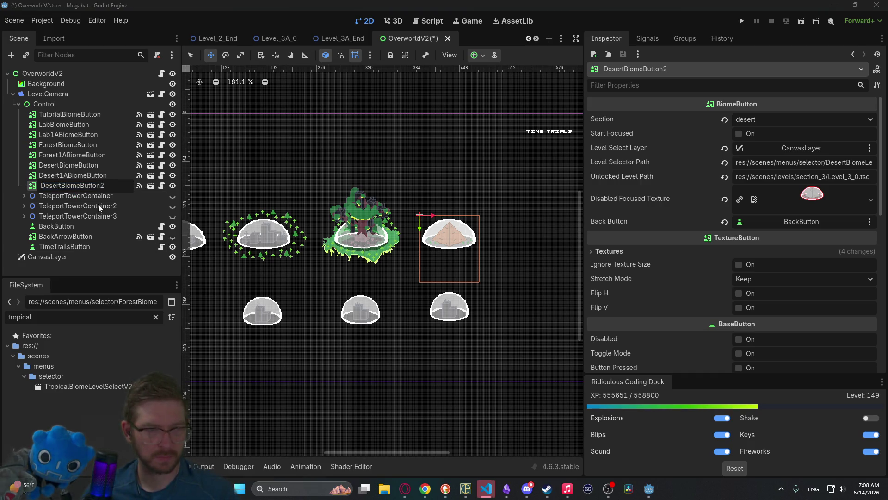
key(BackSpace)
key(BackSpace)
key(BackSpace)
text(Cave)
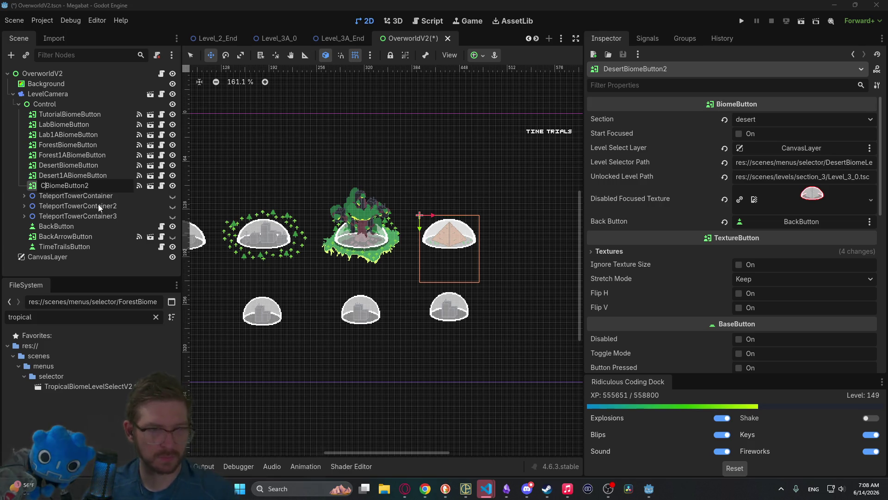
key(BackSpace)
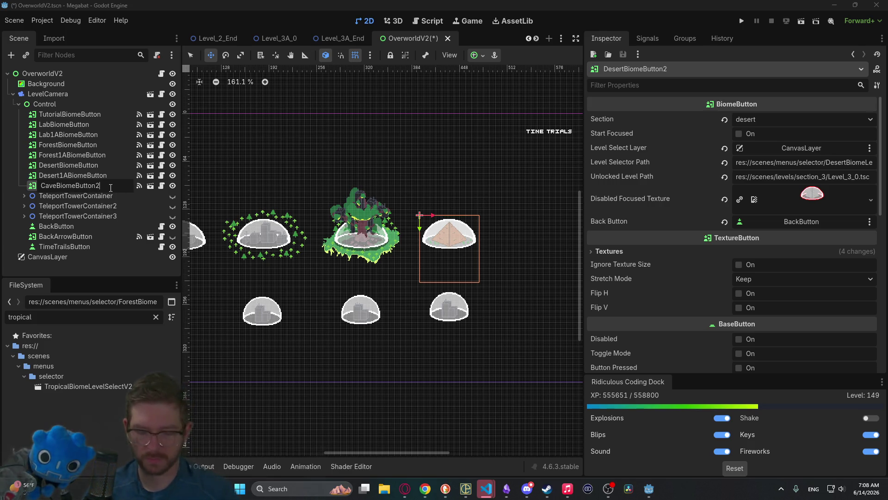
key(Return)
drag(482, 242, 568, 240)
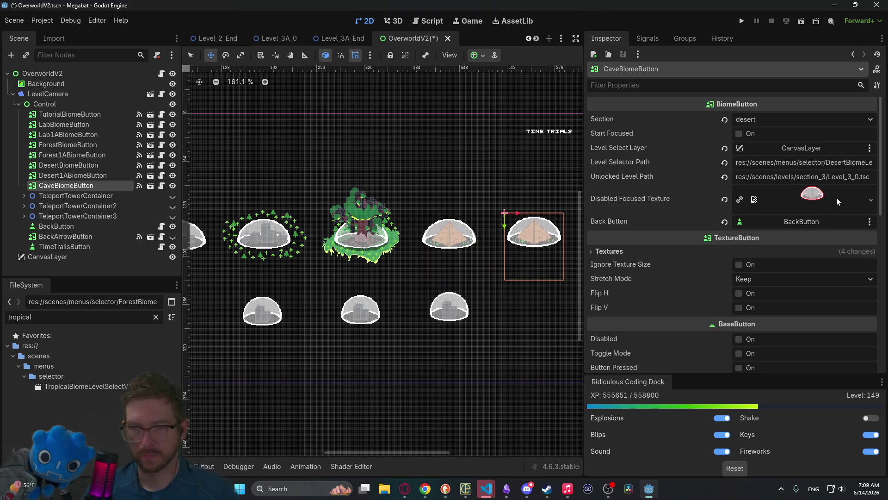
Step: Filter the FileSystem dock for 'biome' images and expand CaveBiomeButton's texture slots
click(872, 203)
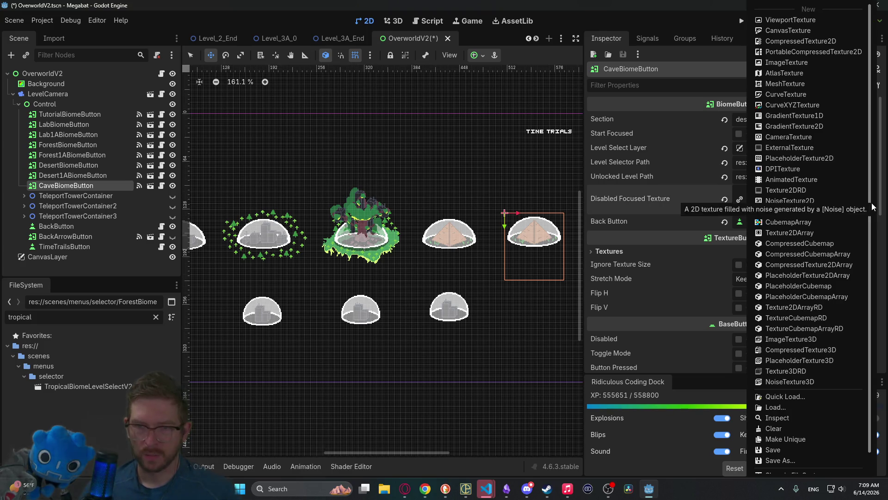
key(Escape)
key(ctrl+a)
text(biome)
scroll(102, 433, down, 10)
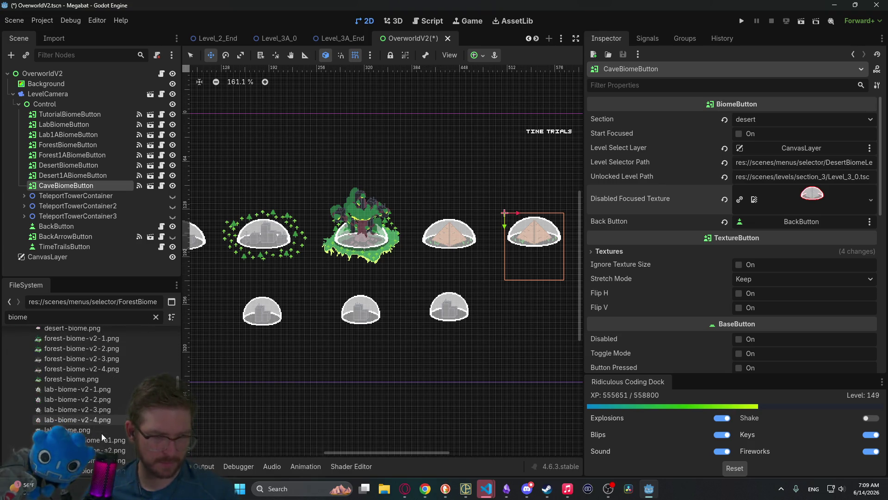
scroll(109, 432, down, 3)
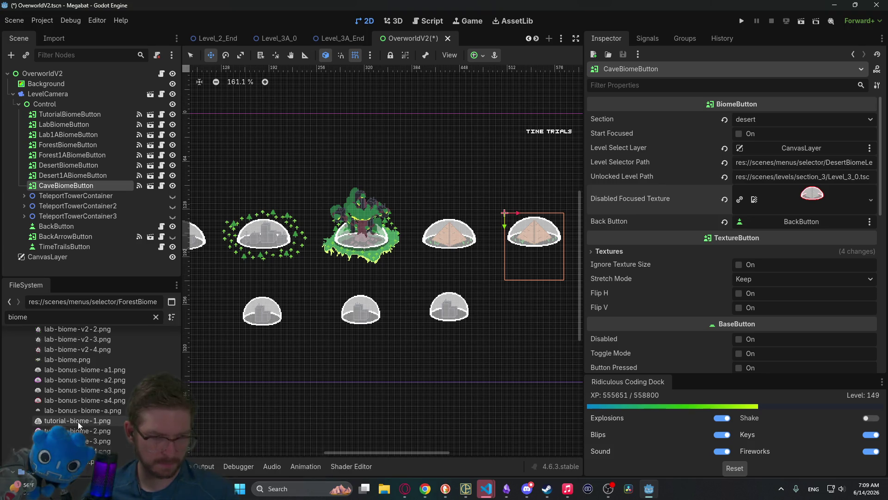
mouse_move(77, 421)
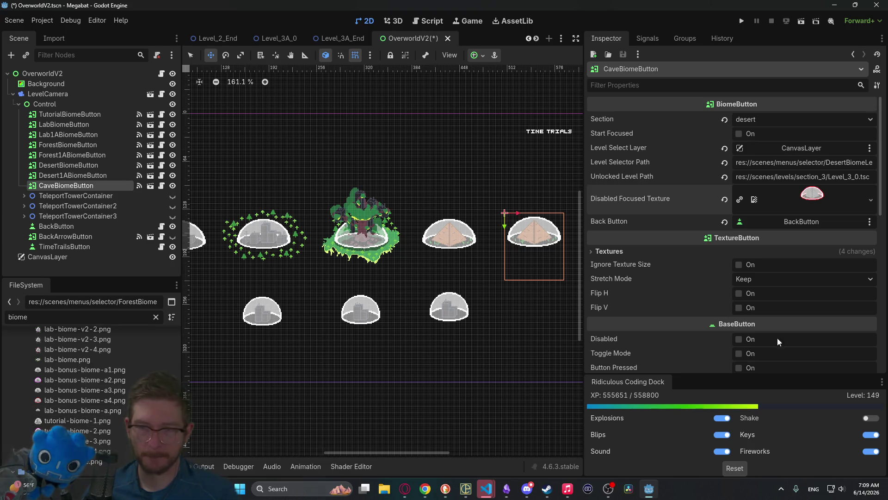
click(606, 251)
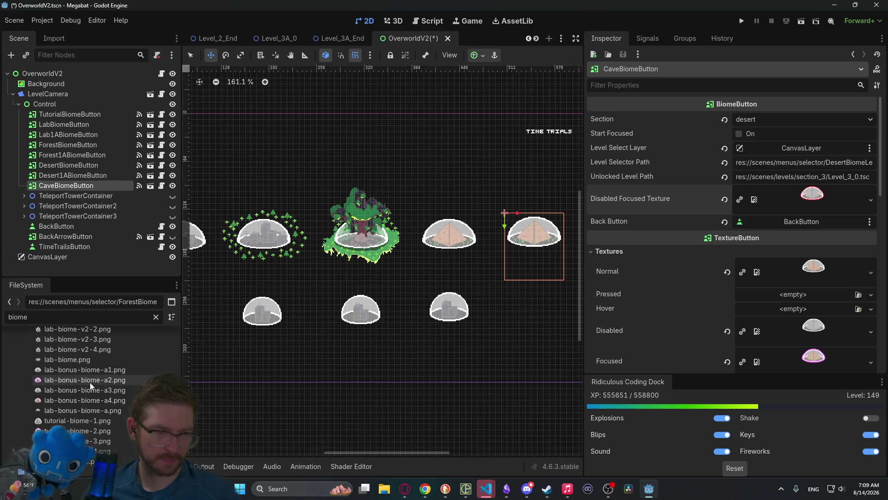
scroll(90, 382, up, 1)
scroll(56, 390, up, 2)
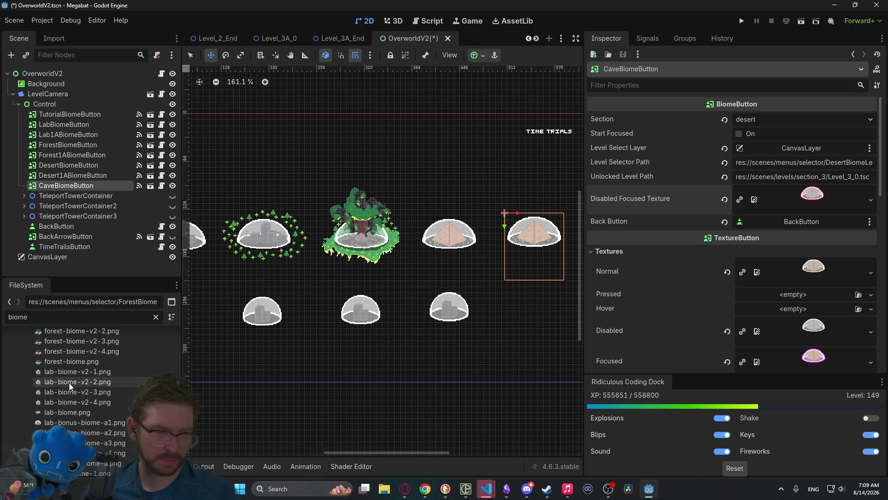
mouse_move(109, 377)
scroll(109, 377, up, 2)
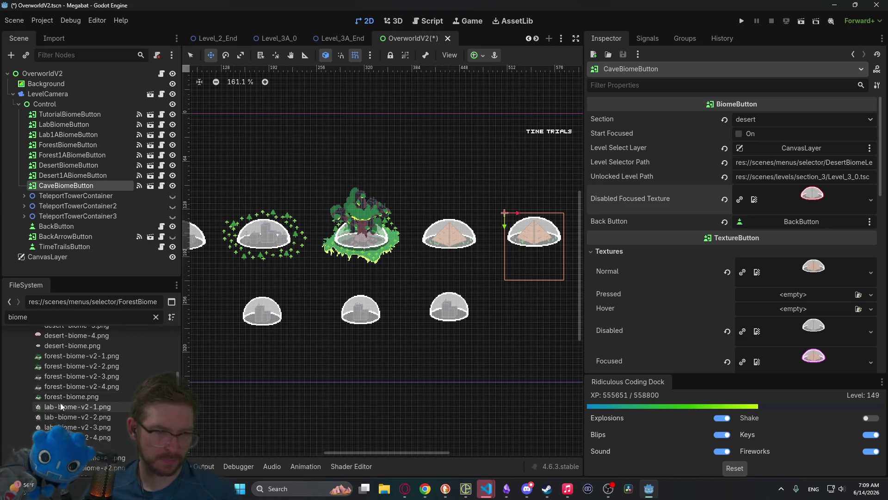
scroll(78, 413, down, 4)
scroll(80, 414, down, 1)
Step: Assign cave dome images to the Normal, Disabled, Focused and Disabled Focused texture slots
mouse_move(87, 420)
mouse_down()
mouse_move(827, 279)
mouse_move(812, 265)
mouse_up()
mouse_move(88, 430)
mouse_down()
mouse_move(755, 361)
mouse_move(813, 300)
mouse_up()
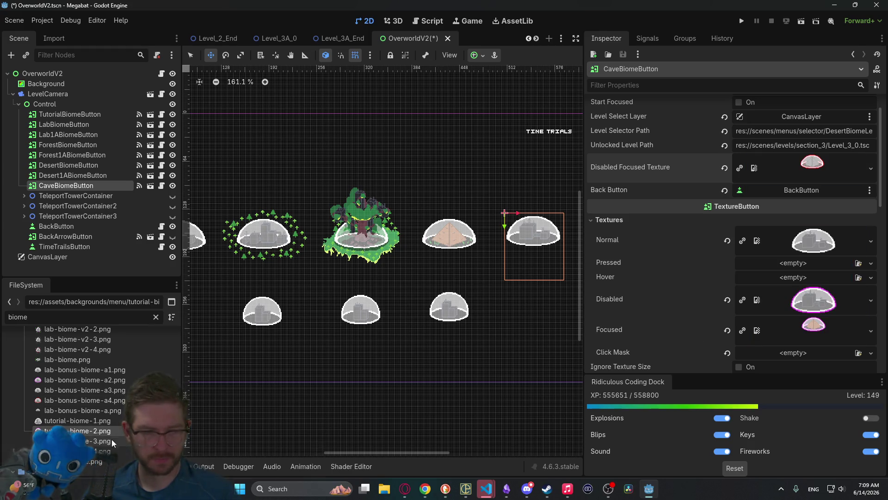
mouse_move(110, 429)
mouse_down()
mouse_move(748, 353)
mouse_move(813, 306)
mouse_up()
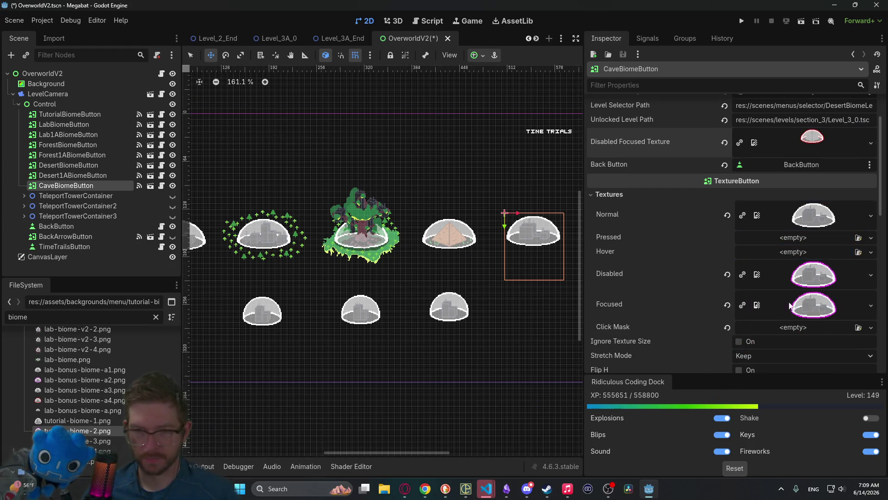
mouse_move(93, 451)
mouse_down()
mouse_move(364, 396)
mouse_move(134, 416)
mouse_move(107, 452)
mouse_move(341, 323)
mouse_move(817, 127)
mouse_move(813, 138)
mouse_up()
mouse_move(92, 441)
mouse_down()
mouse_move(192, 400)
mouse_move(826, 277)
mouse_up()
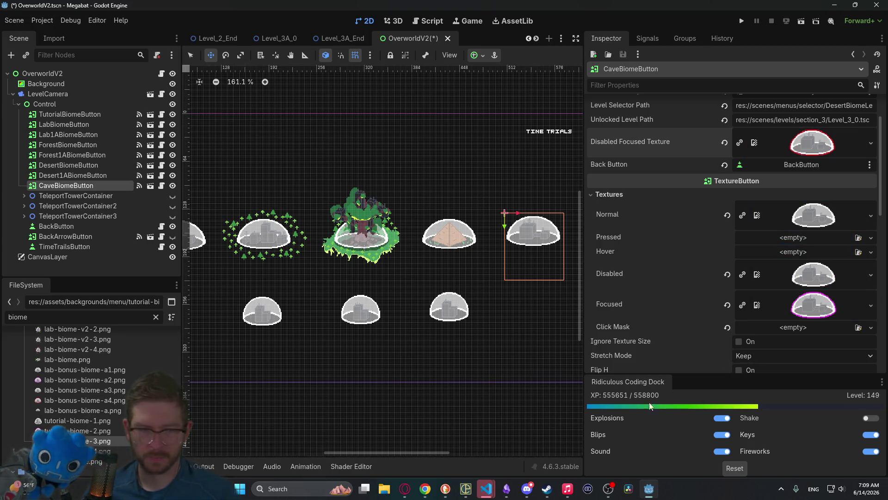
mouse_move(56, 422)
mouse_down()
mouse_move(139, 423)
mouse_move(287, 389)
mouse_move(830, 226)
mouse_move(832, 213)
mouse_up()
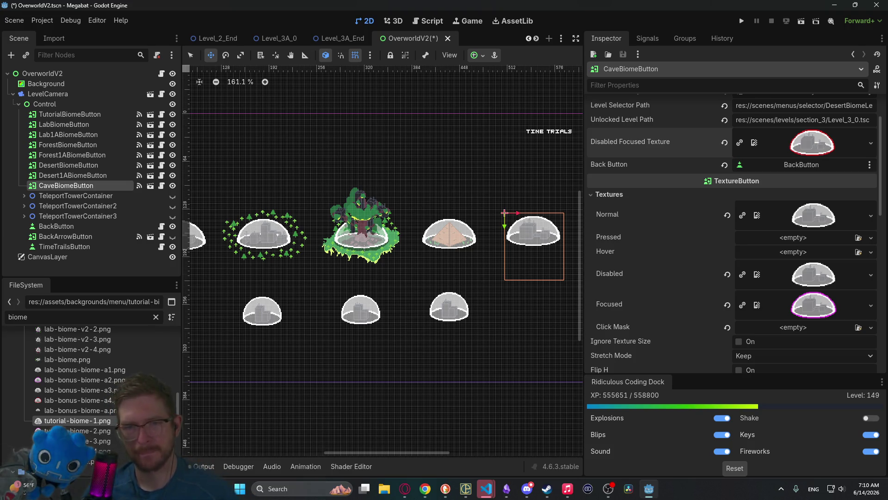
scroll(844, 204, up, 3)
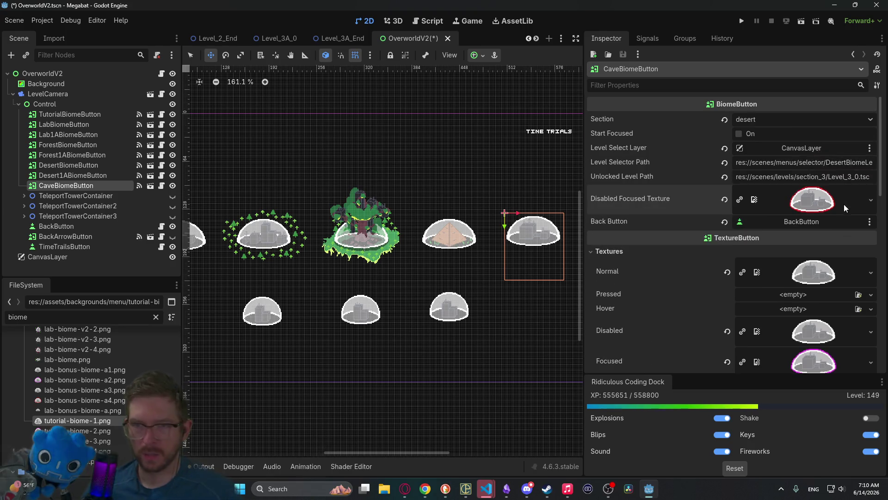
Step: Set CaveBiomeButton's Section to cave and open the OverworldV2 script
click(772, 119)
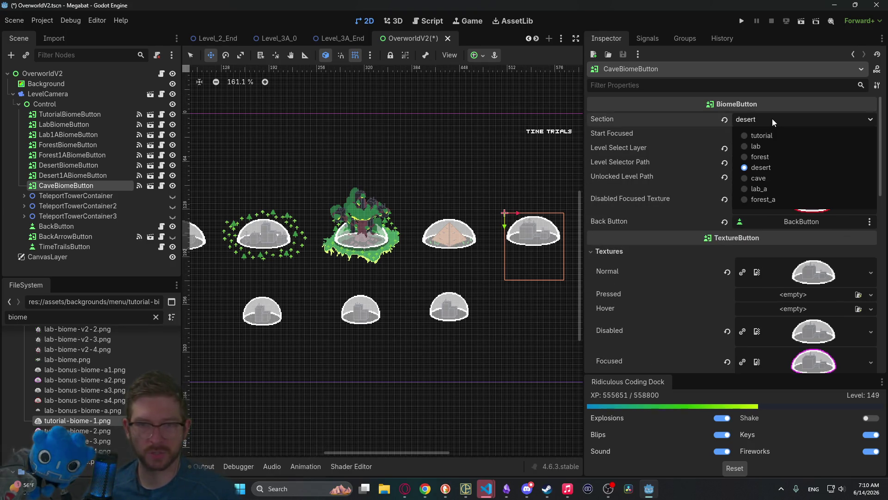
click(767, 179)
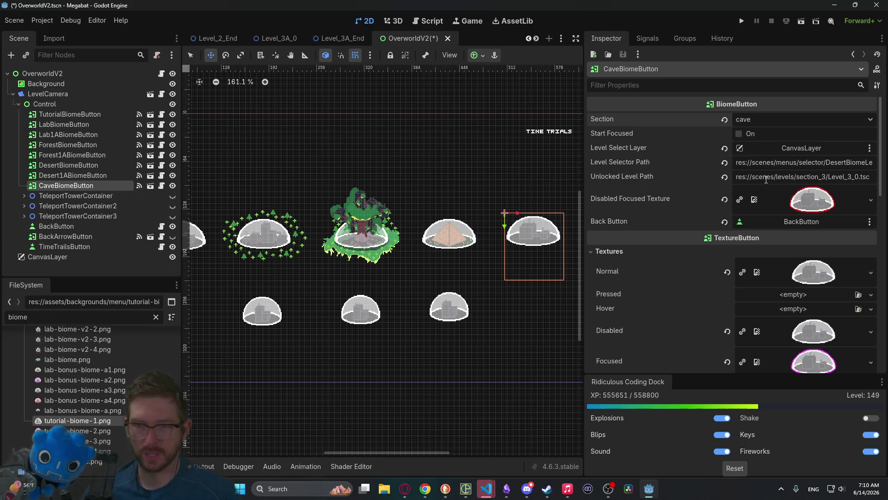
click(161, 74)
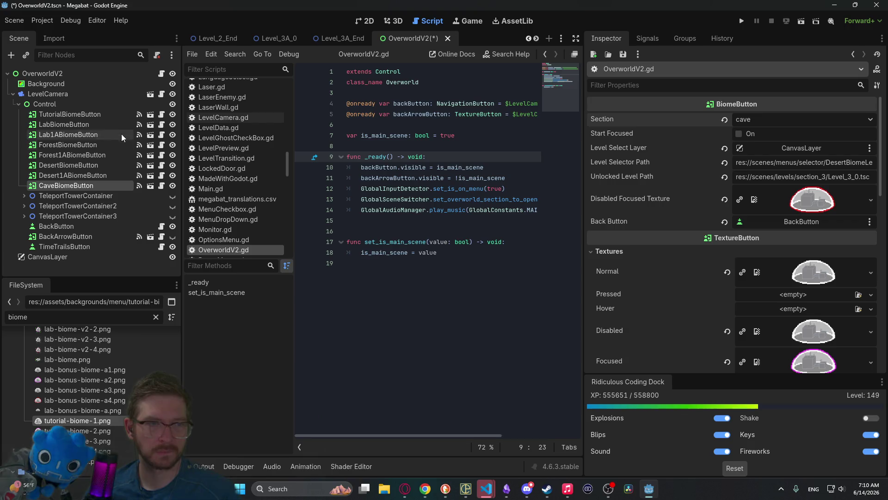
Step: Add a SECTION_3_A entry after SECTION_2_A in BiomeButton.gd's enum, save, and return to 2D
click(161, 185)
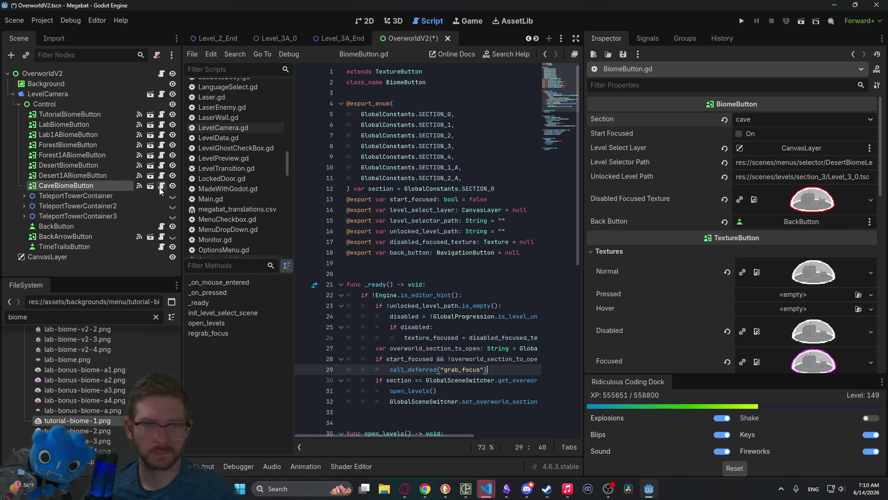
click(478, 178)
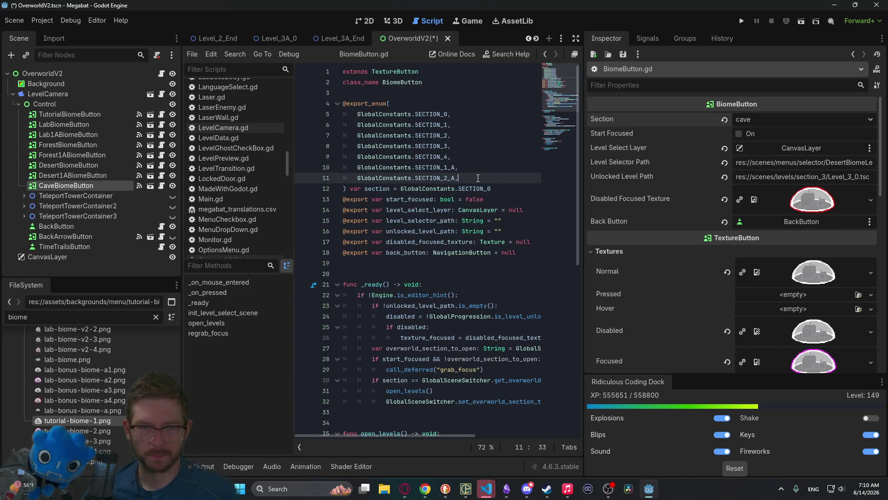
drag(479, 173, 480, 169)
key(ctrl+c)
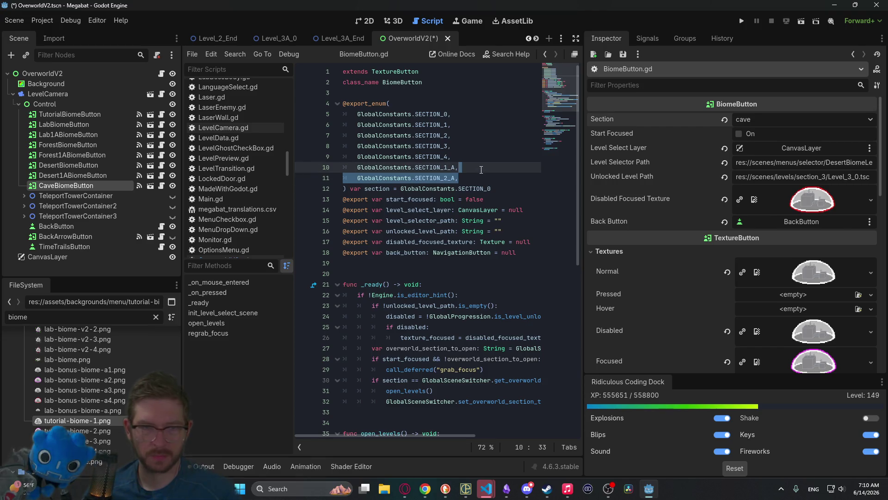
click(469, 176)
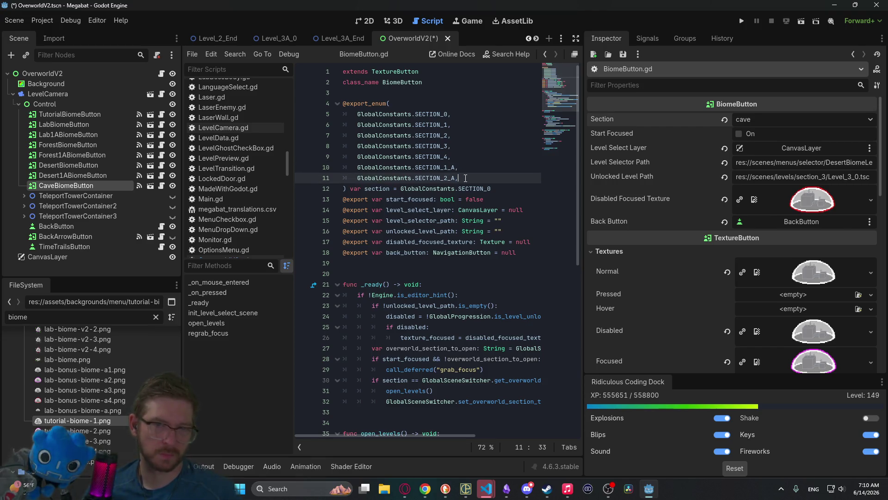
key(ctrl+v)
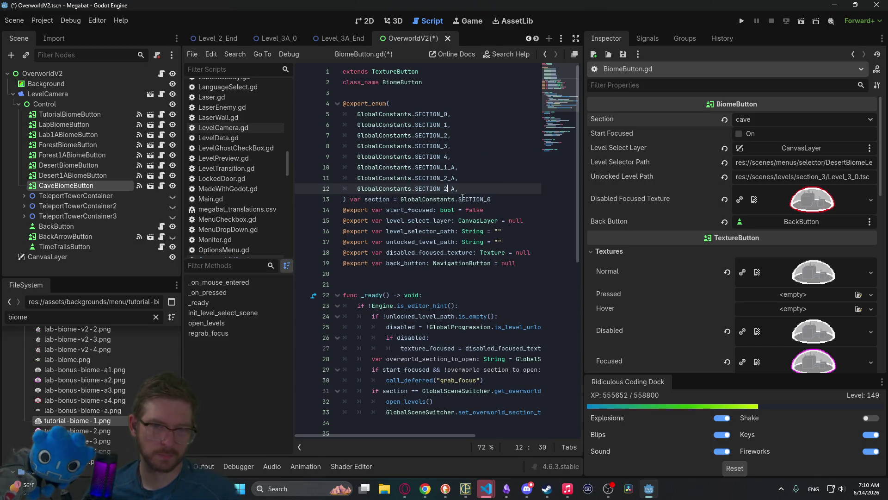
key(BackSpace)
text(3)
click(476, 180)
key(ctrl+s)
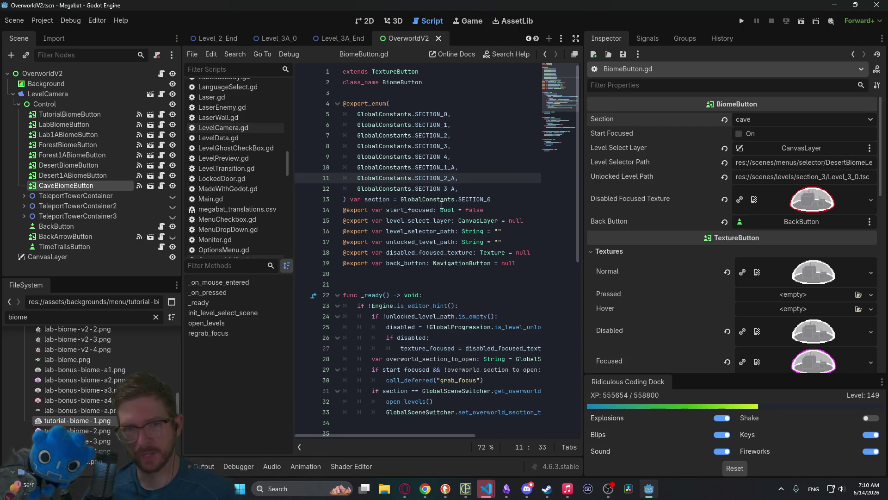
mouse_move(442, 178)
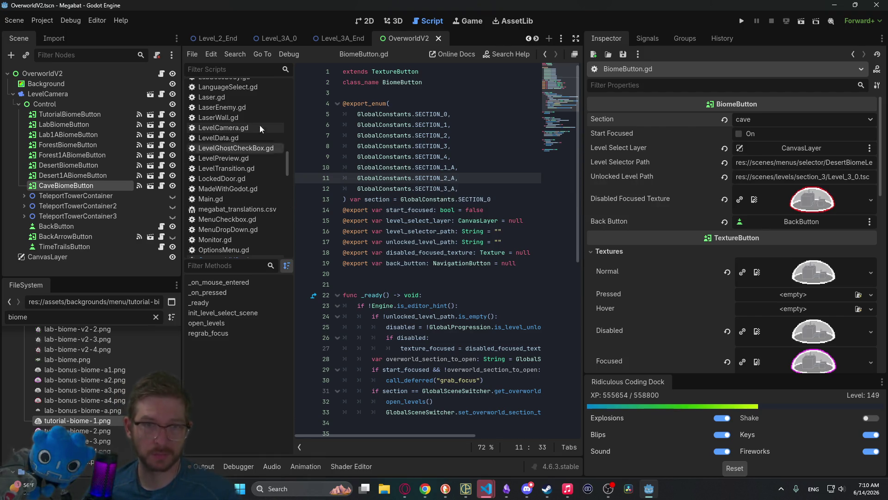
click(366, 21)
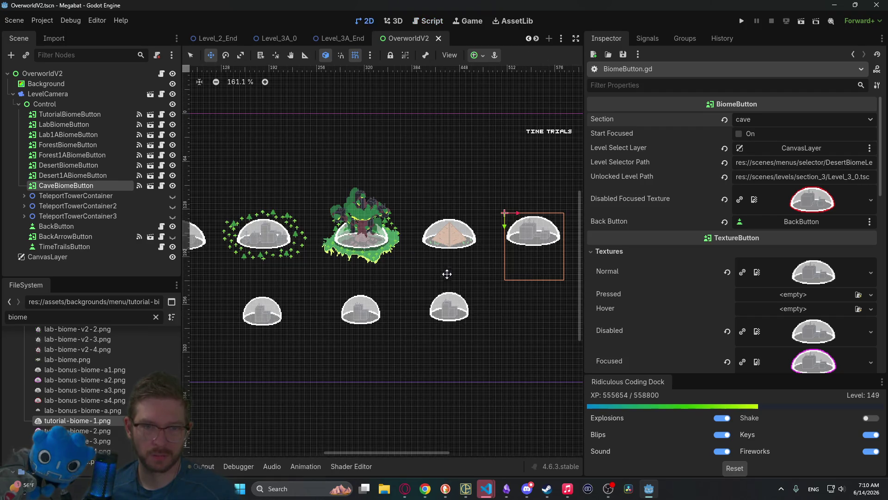
Step: Set Desert1ABiomeButton's Section to desert_a, save, then nudge the cave dome slightly
click(74, 175)
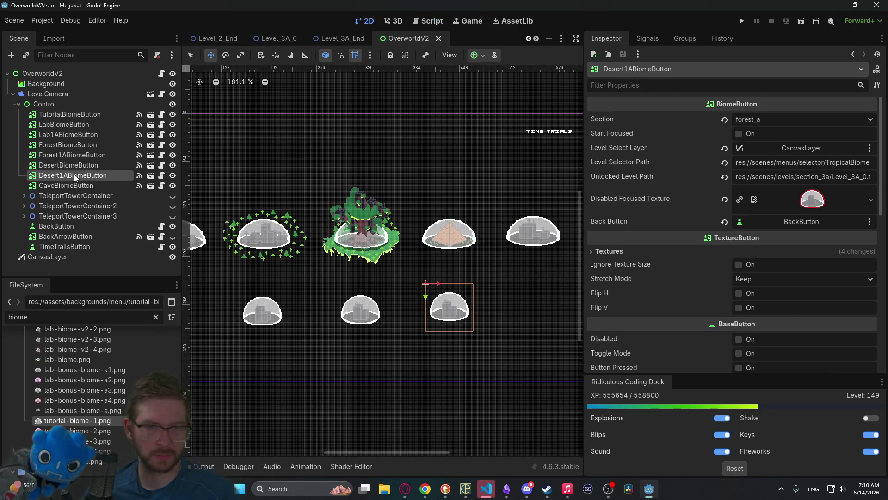
click(757, 120)
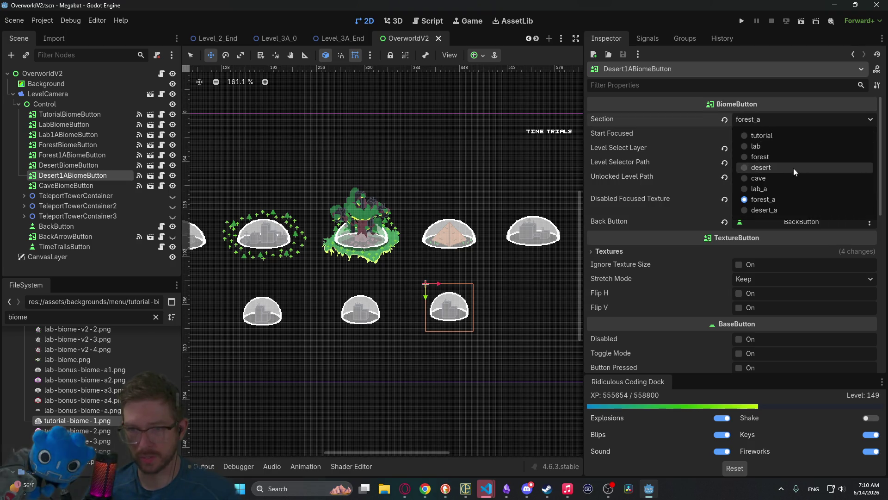
click(773, 211)
key(ctrl+s)
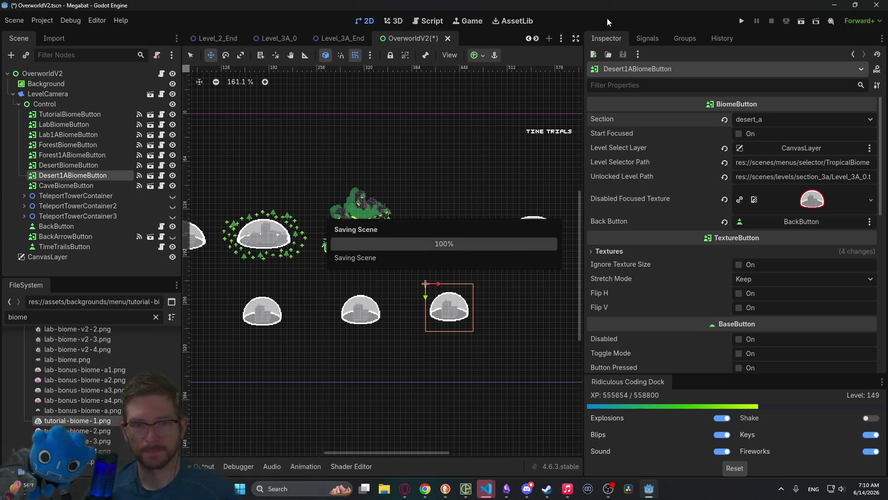
click(69, 186)
drag(516, 238, 516, 241)
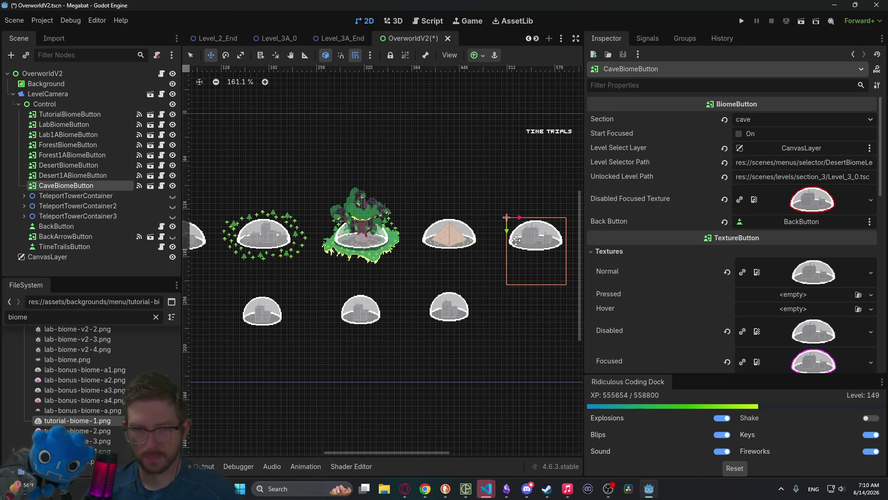
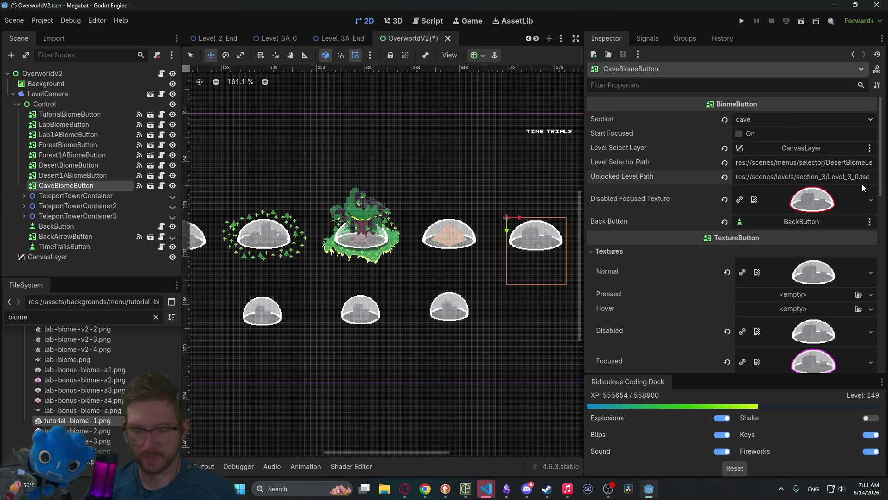
Step: Set CaveBiomeButton's paths to section_4's Level_4_0 and the Cave level selector, then run the project
key(BackSpace)
text(4)
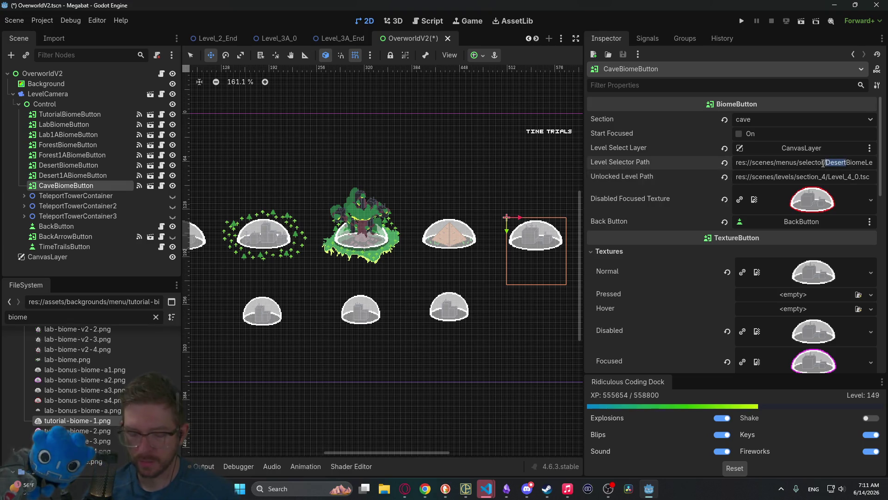
text(Cave)
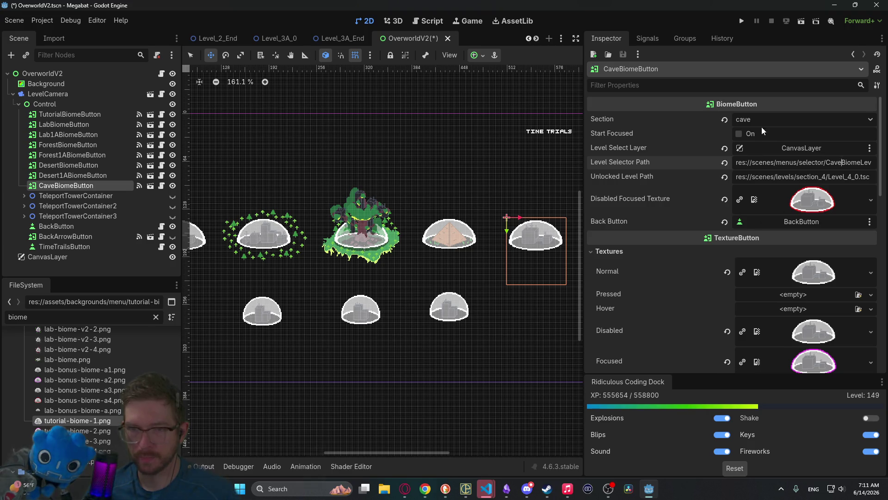
drag(830, 162, 874, 162)
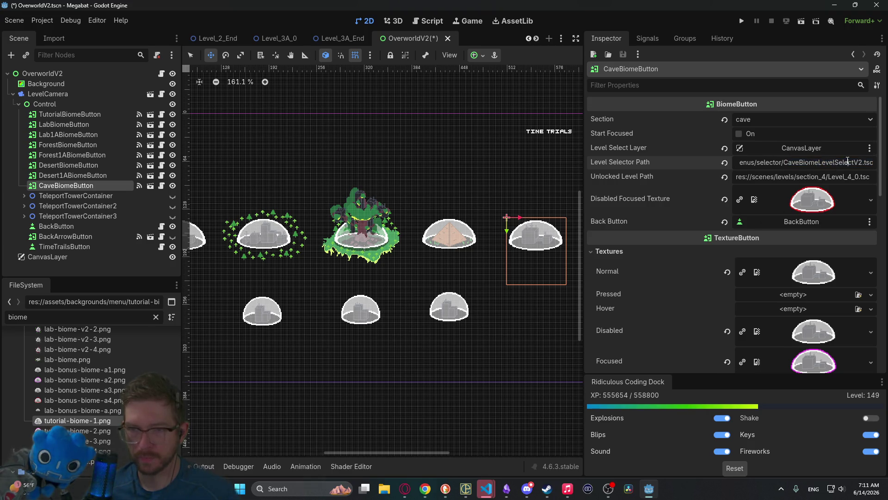
click(743, 21)
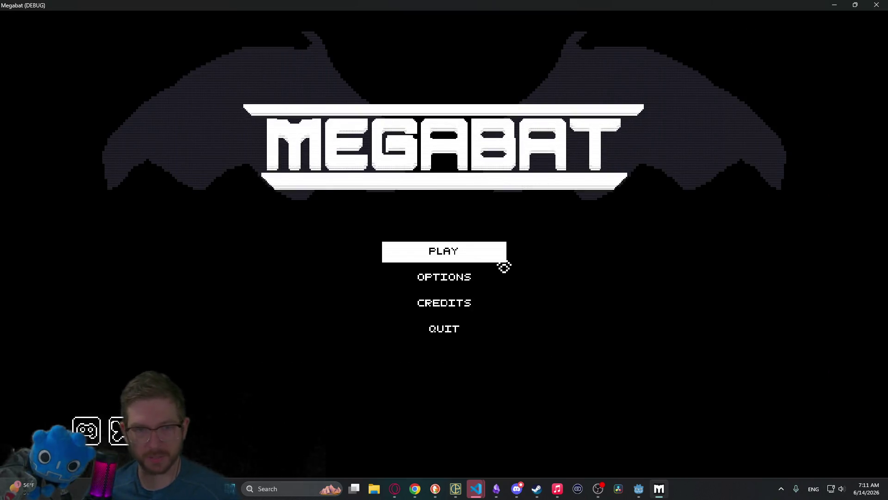
Step: Erase save profile 1, start a new game, and open Level Select from the pause menu
click(501, 260)
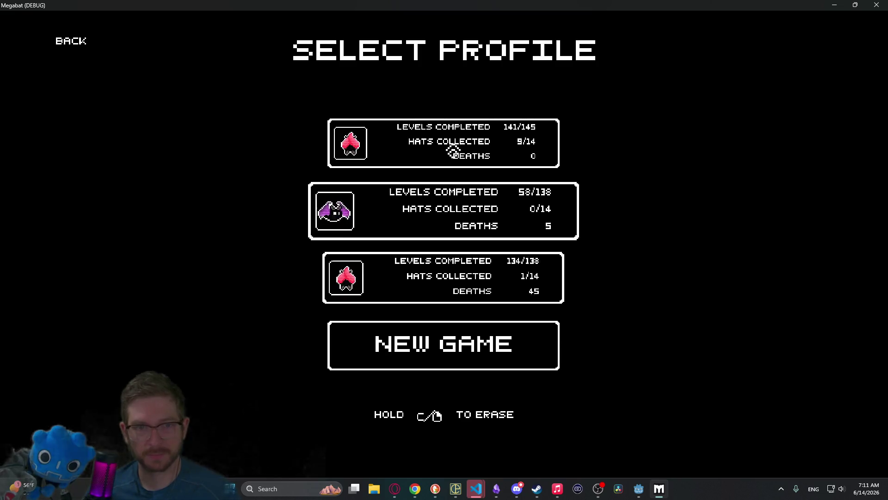
drag(458, 147, 453, 143)
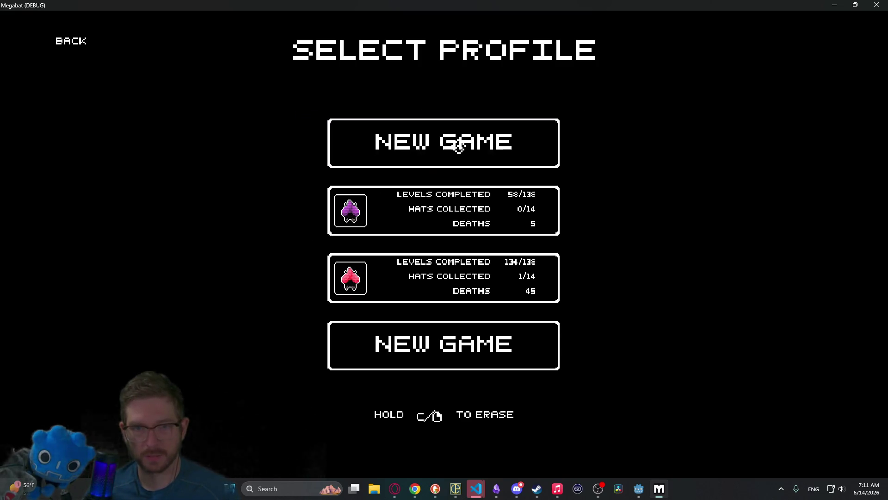
click(464, 143)
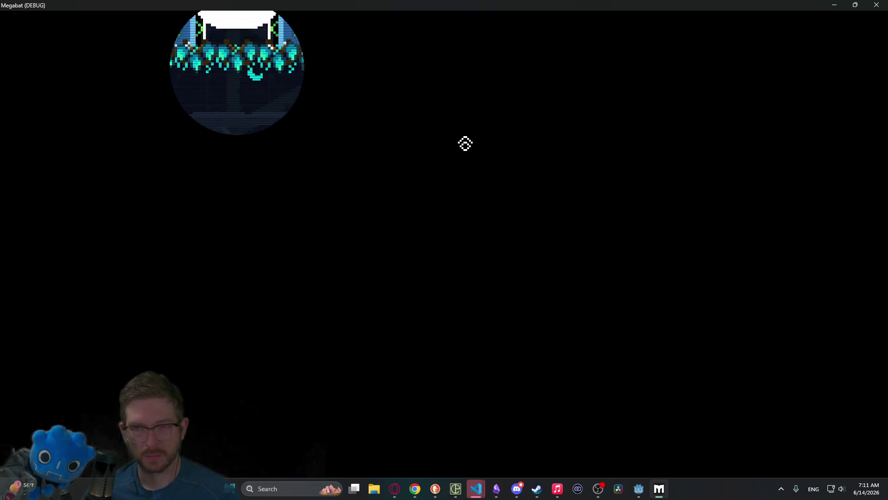
key(Escape)
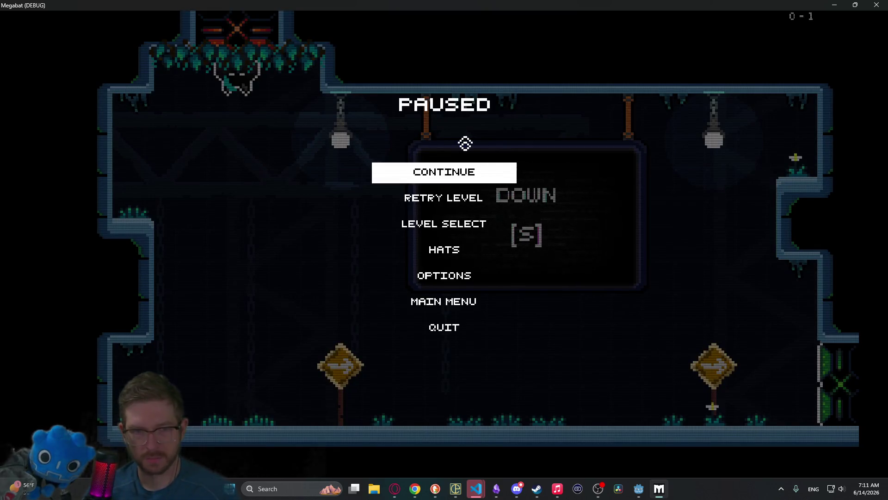
key(Down)
key(Down)
key(Return)
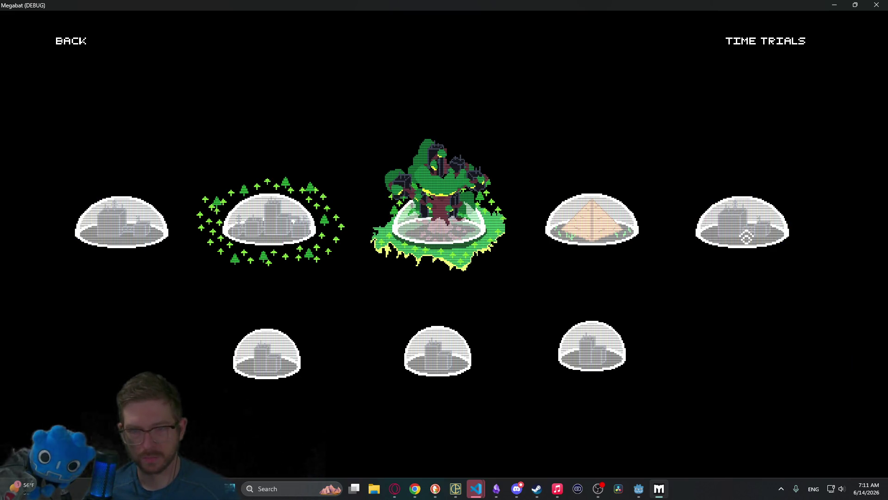
Step: Open the pyramid dome and other domes' level lists, then close the game
click(550, 231)
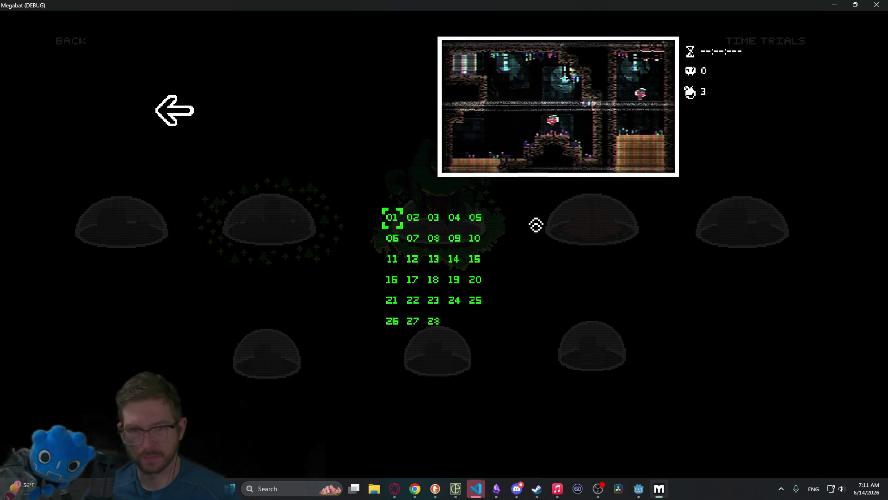
click(183, 122)
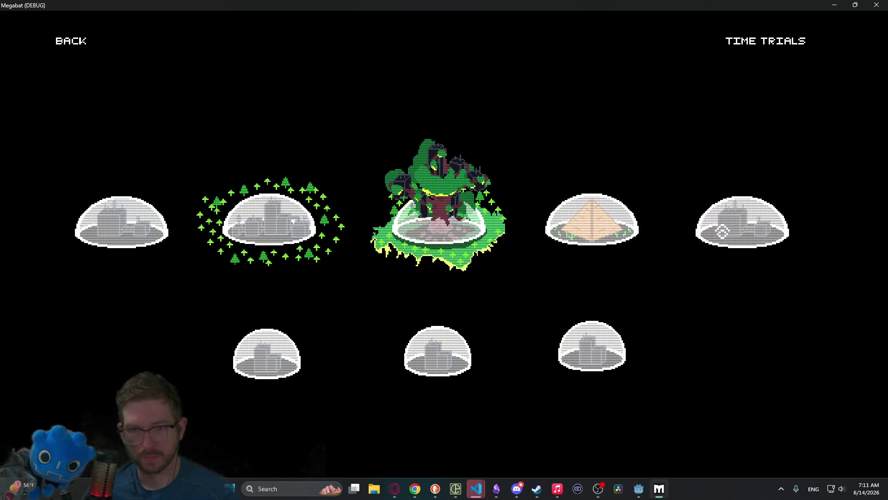
click(568, 375)
click(349, 121)
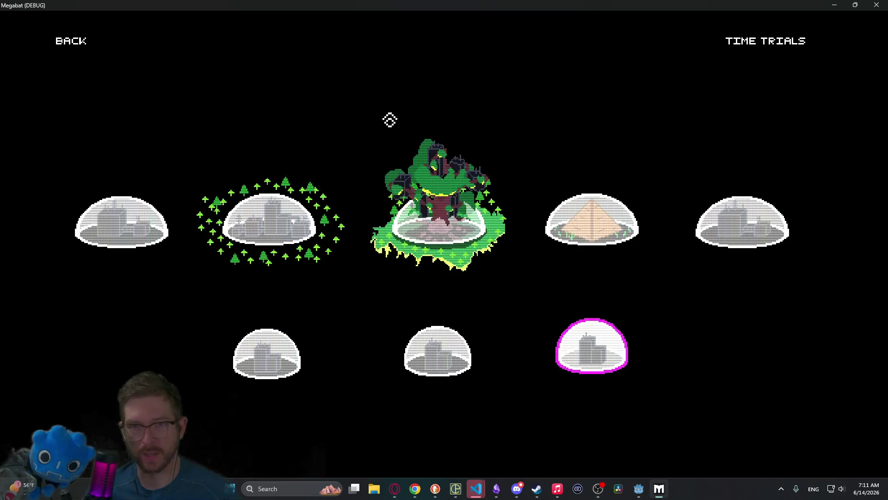
click(877, 5)
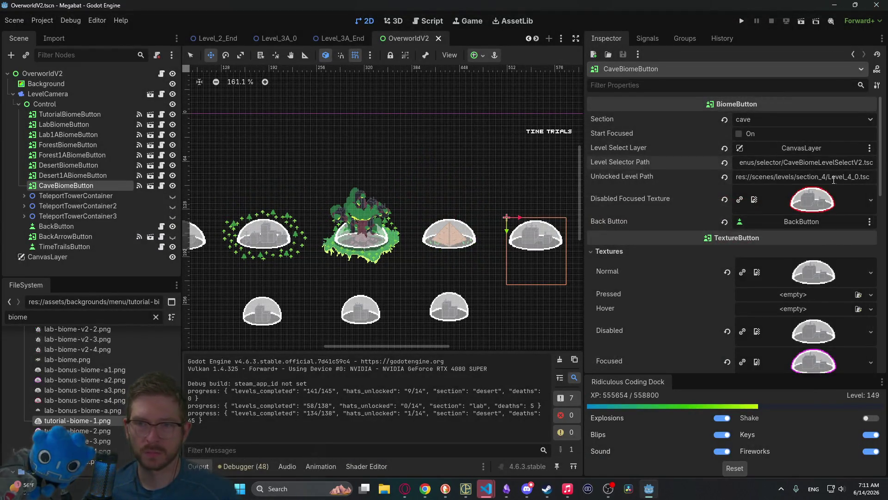
Step: Filter the FileSystem for 'cave' and open CaveBiomeLevelSelectV2.tscn
drag(832, 177, 874, 177)
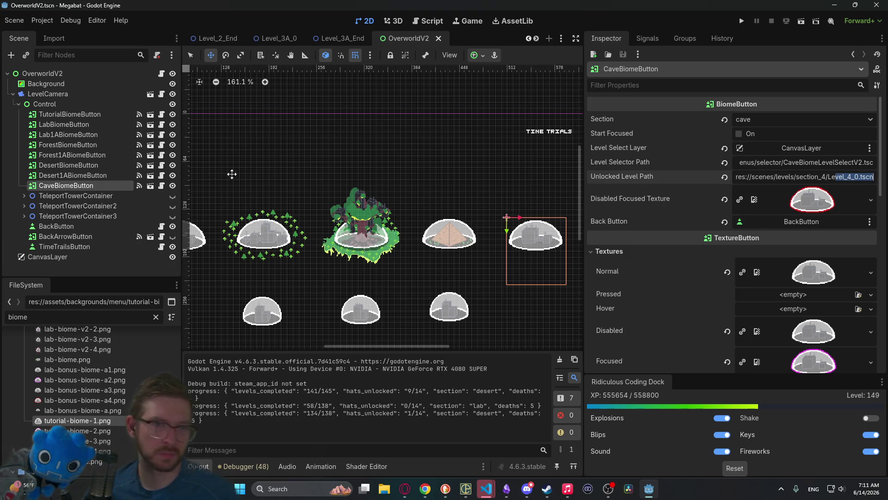
drag(848, 163, 874, 163)
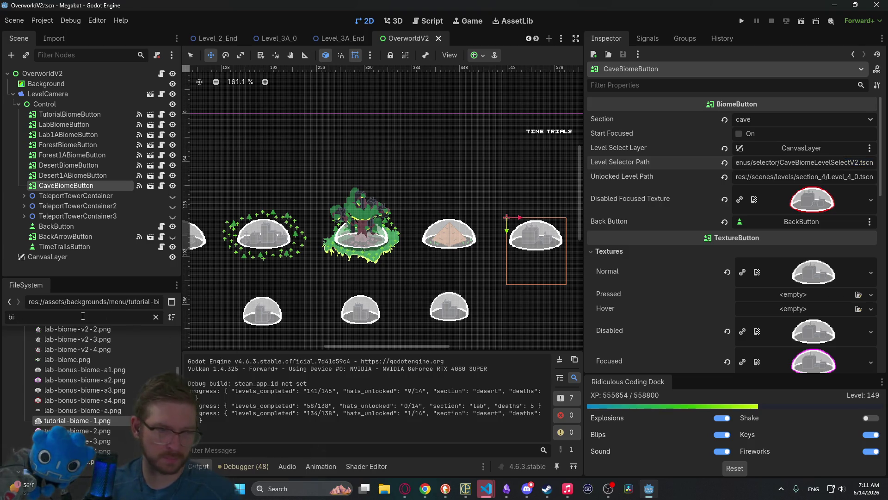
key(ctrl+a)
key(BackSpace)
text(cave)
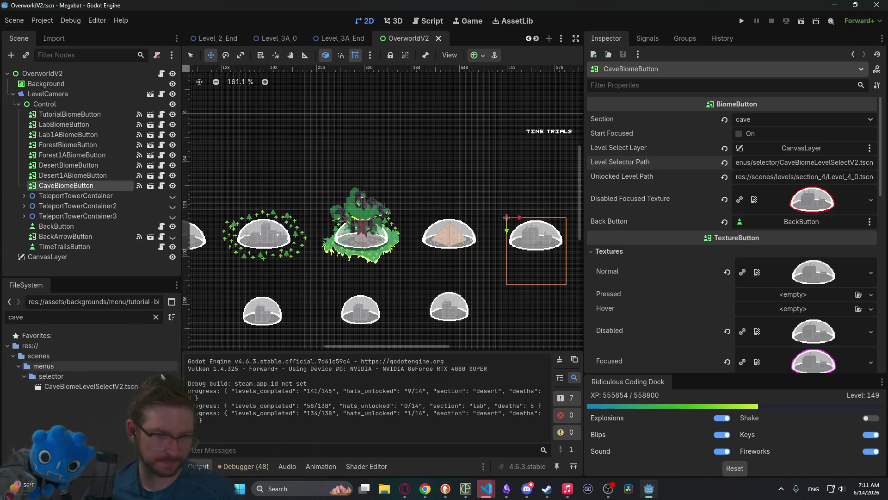
double_click(104, 389)
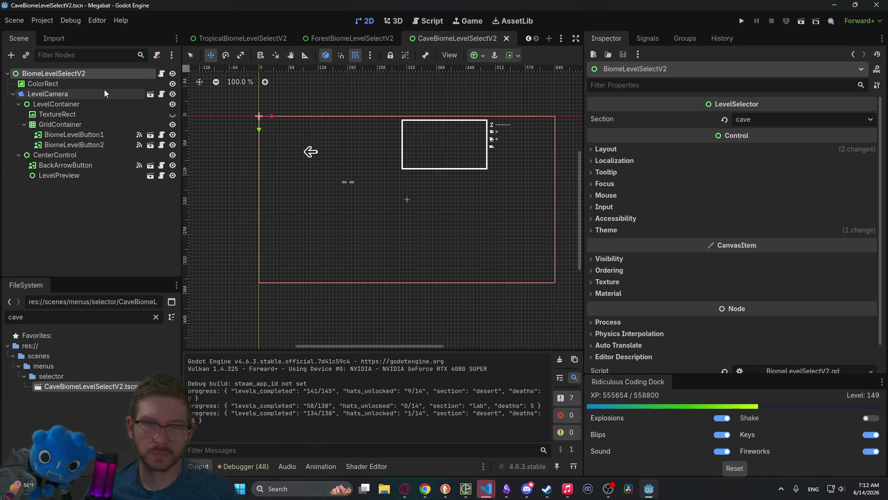
Step: Compare the Cave level select with the Forest scene, then go back to OverworldV2
click(366, 35)
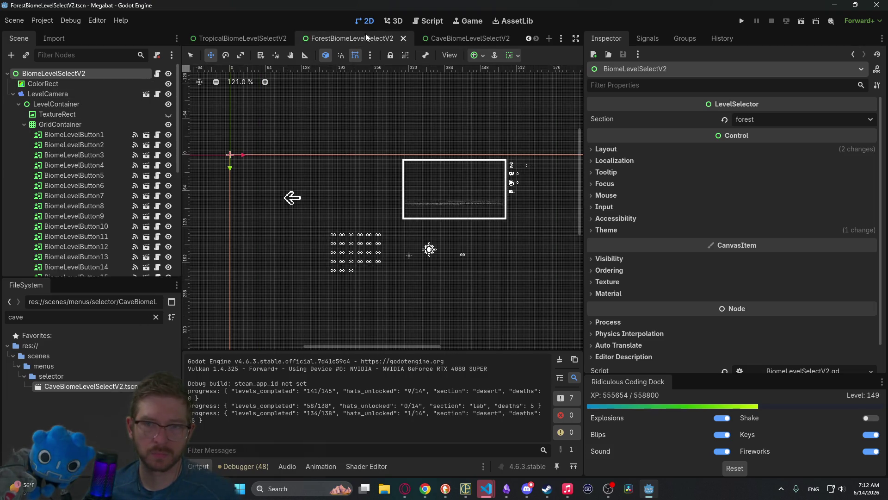
click(452, 39)
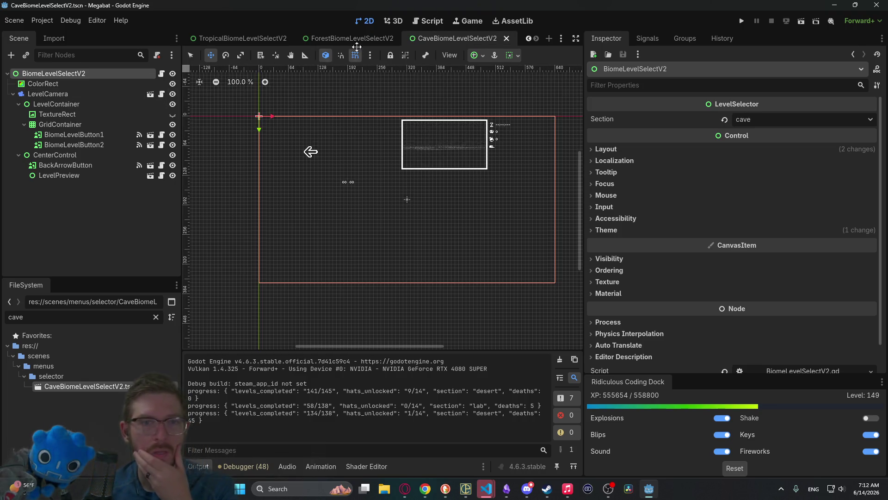
scroll(329, 42, up, 8)
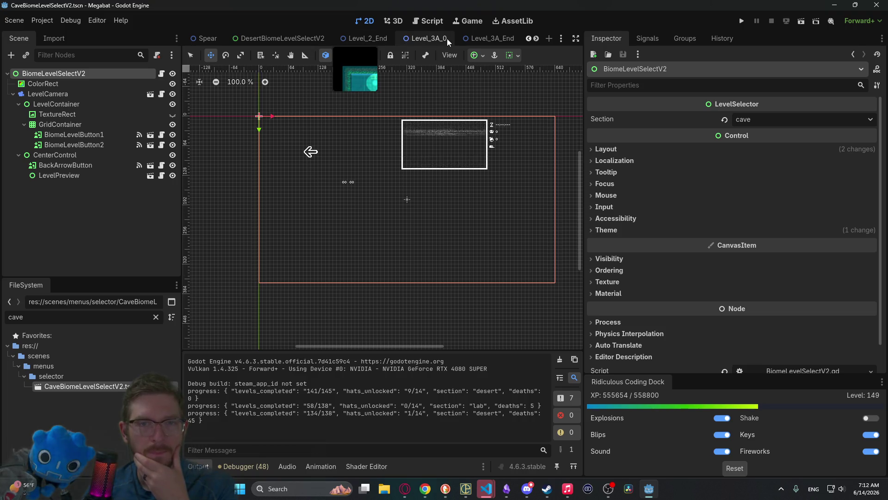
scroll(310, 40, down, 4)
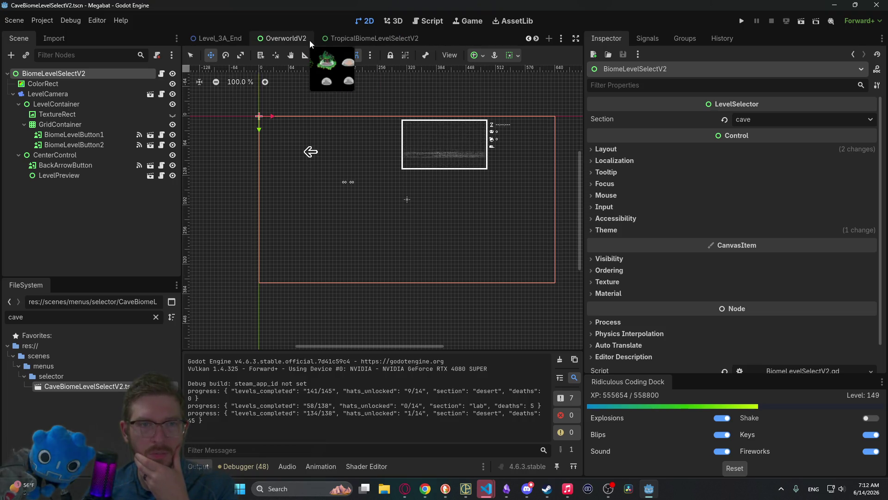
click(288, 41)
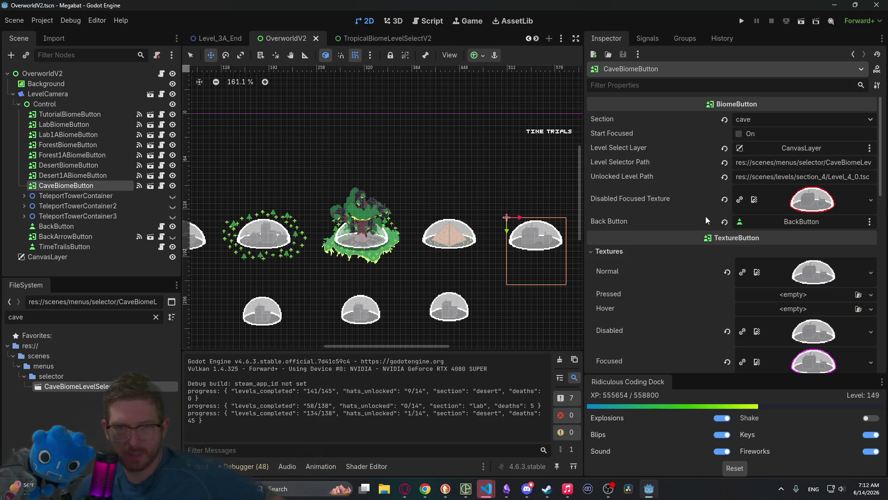
Step: Restore the unlocked level path to section_4's Level_4_0.tscn and save OverworldV2
scroll(786, 214, down, 5)
scroll(788, 214, up, 5)
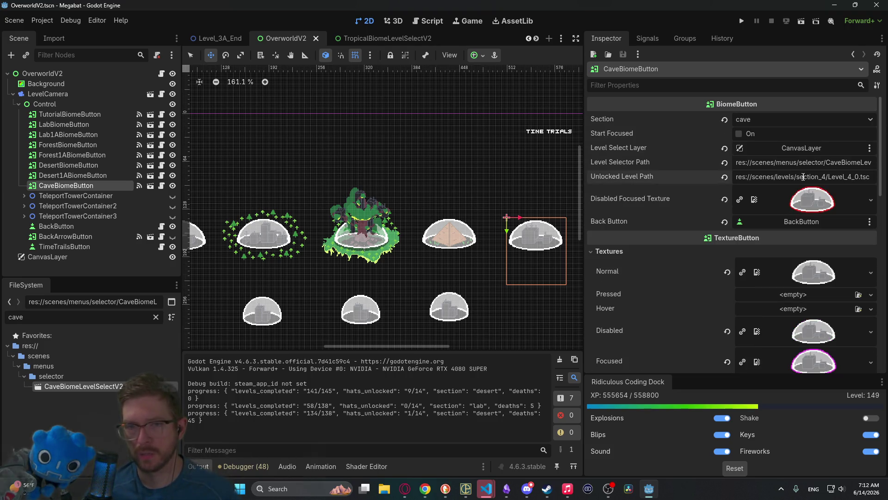
click(827, 180)
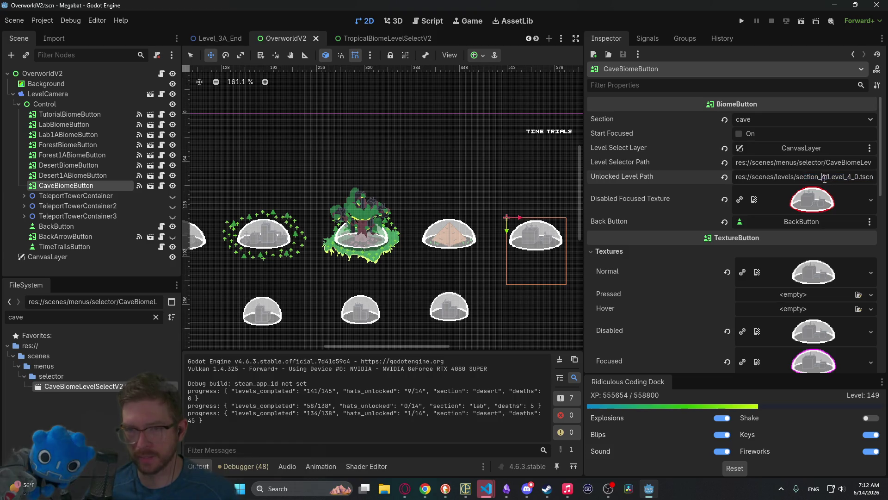
key(BackSpace)
text(3)
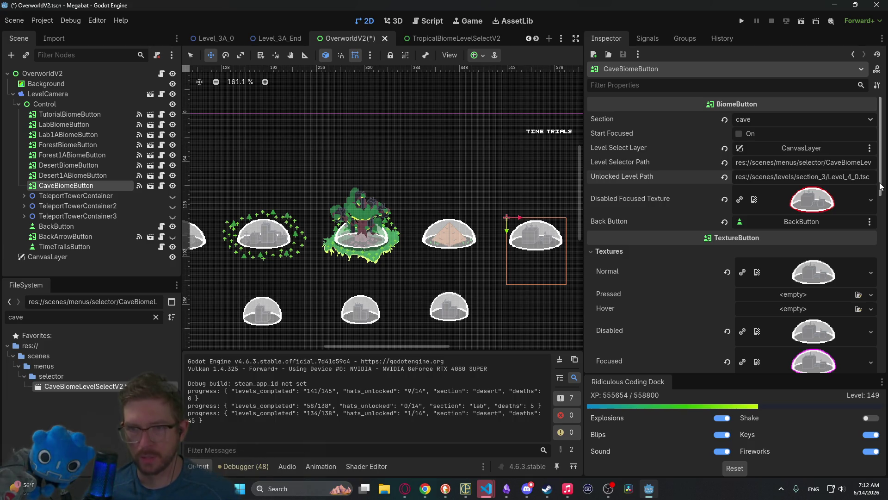
key(ctrl+a)
key(BackSpace)
key(ctrl+v)
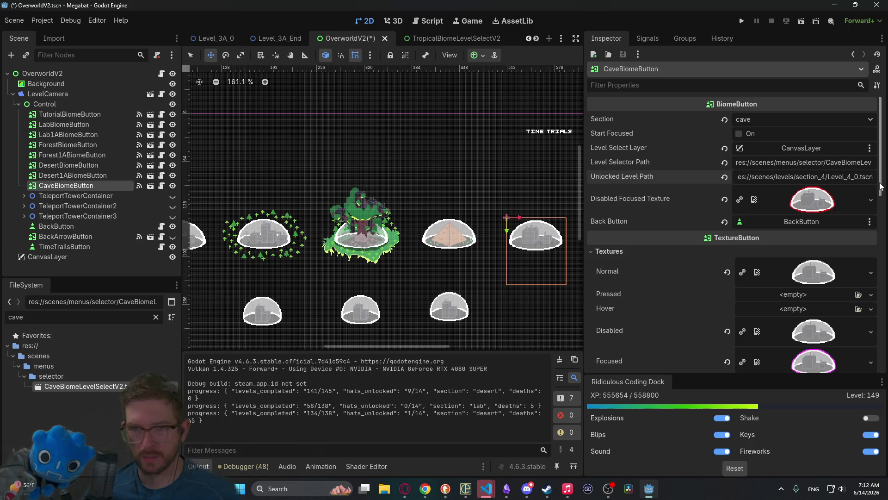
key(ctrl+s)
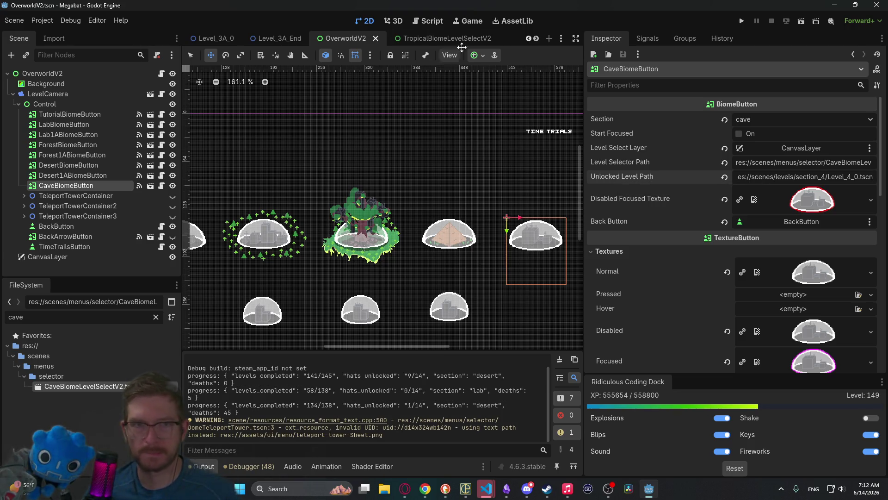
key(ctrl+F3)
Step: Open GlobalConstants.gd through the quick file search
click(492, 199)
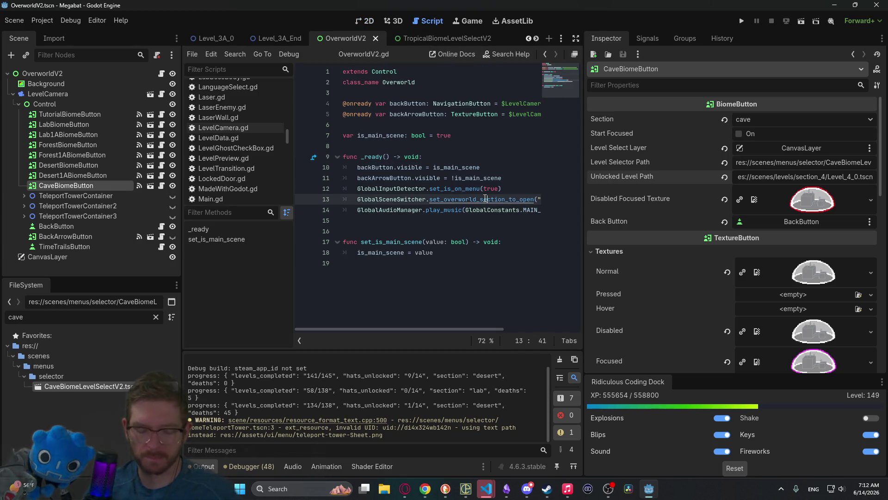
key(shift+alt+o)
text(globalconst)
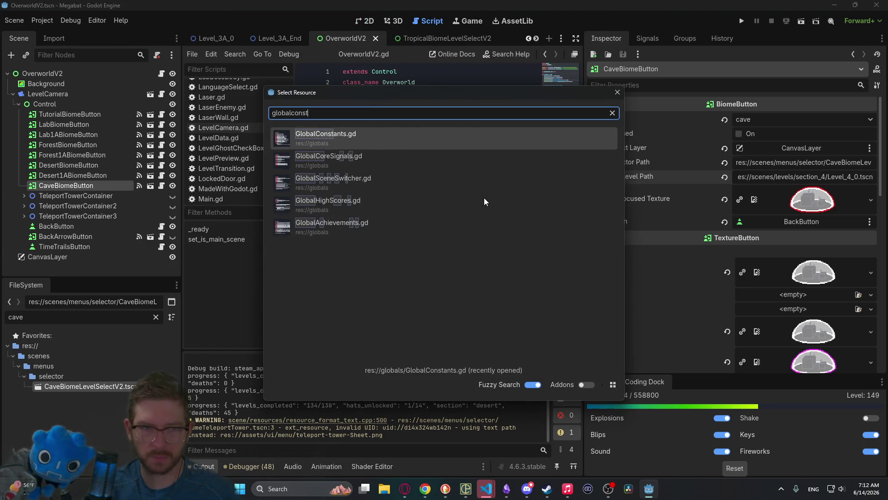
key(Return)
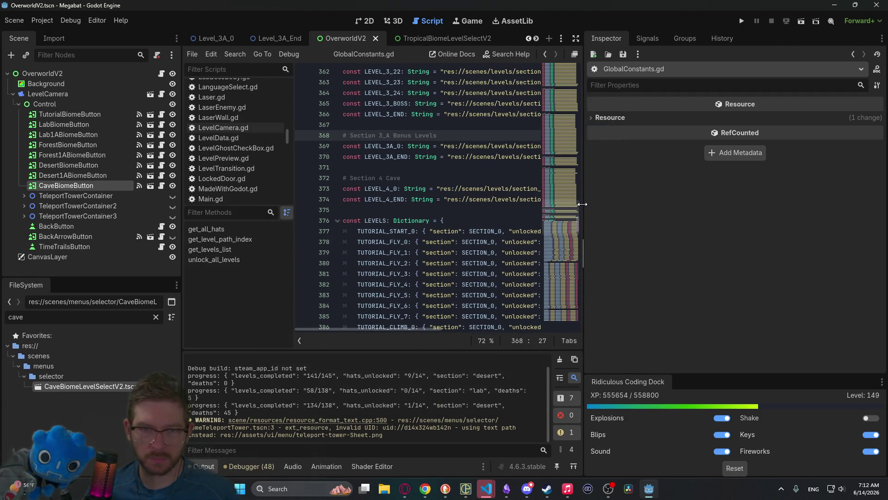
drag(582, 204, 733, 204)
scroll(530, 199, down, 20)
scroll(531, 199, down, 20)
scroll(529, 199, down, 4)
scroll(528, 199, up, 7)
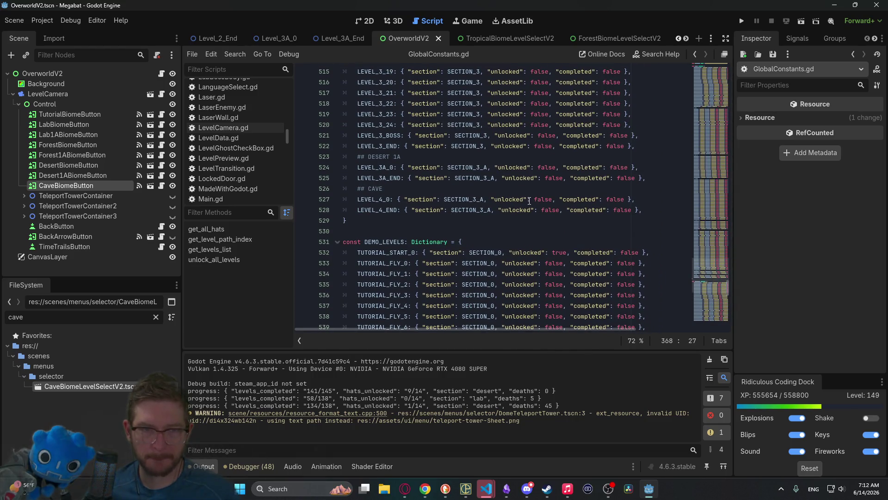
Step: Change the LEVEL_4_0 and LEVEL_4_END paths from section_3a to section_4, save, and run the game
double_click(383, 202)
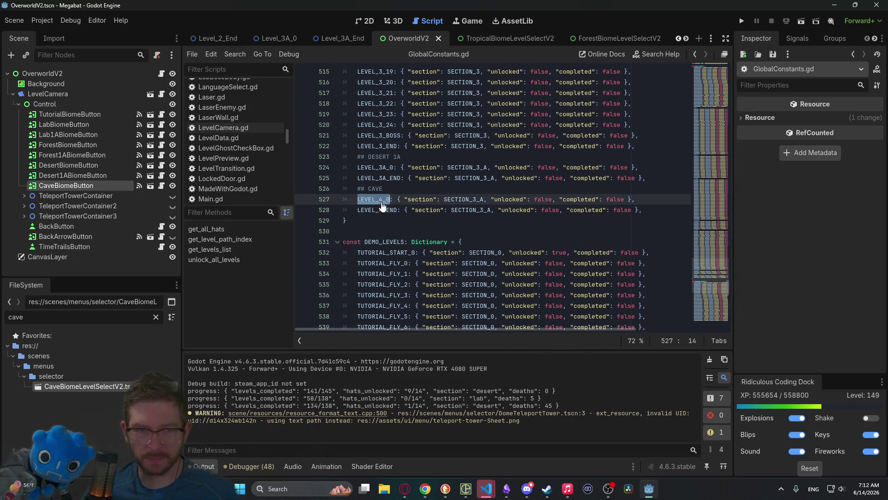
ctrl+click(383, 201)
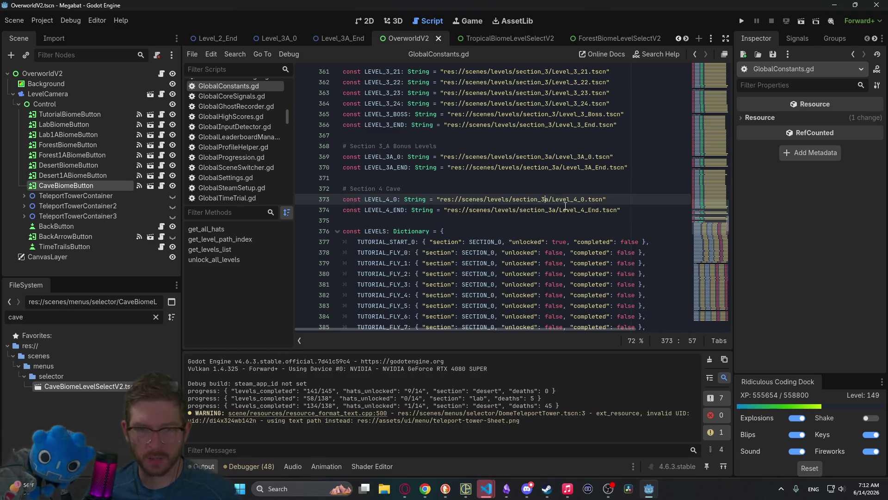
key(Delete)
key(BackSpace)
text(4)
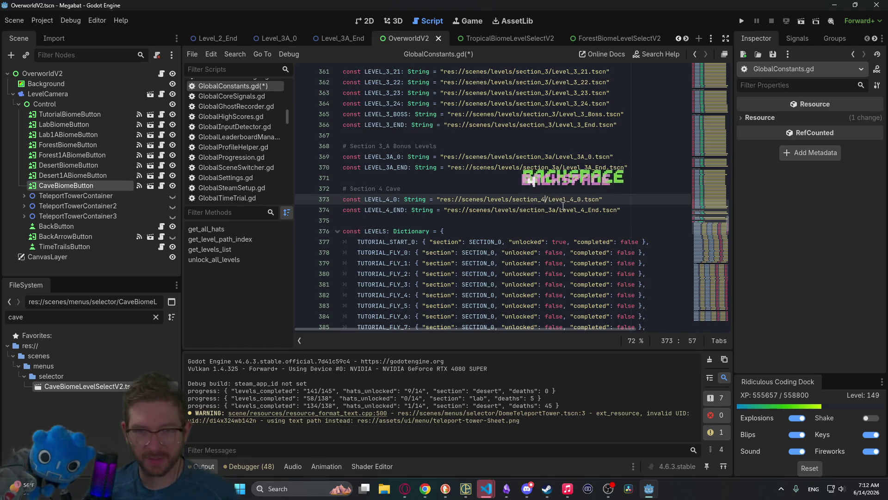
key(Down)
key(BackSpace)
key(BackSpace)
text(4)
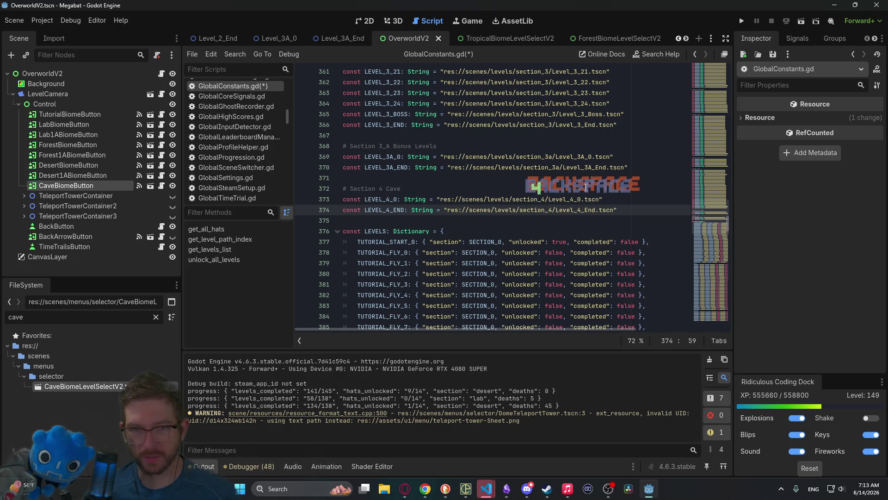
click(595, 167)
key(ctrl+s)
click(742, 22)
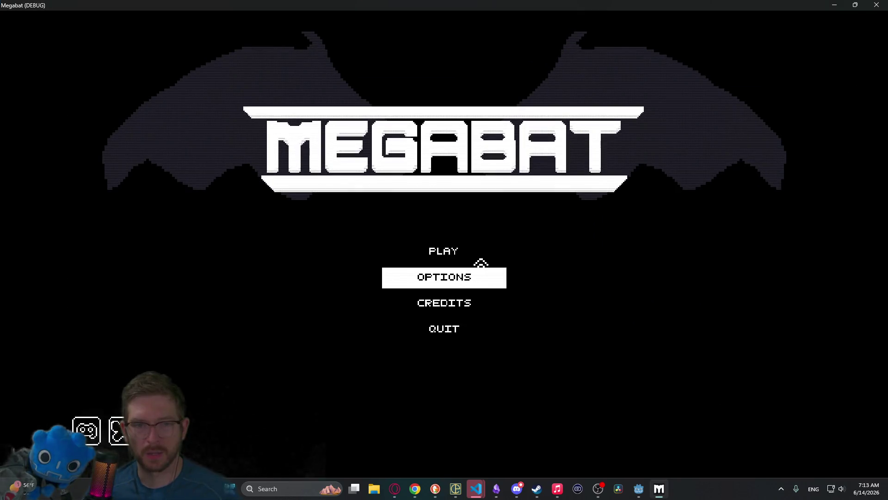
Step: Erase the first profile, start a new game, and open Level Select from the pause menu
click(467, 252)
drag(470, 128, 480, 129)
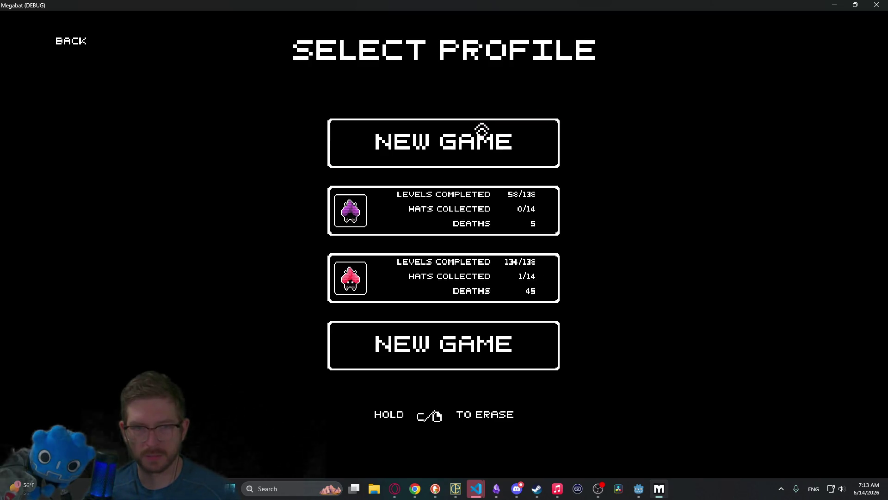
click(480, 129)
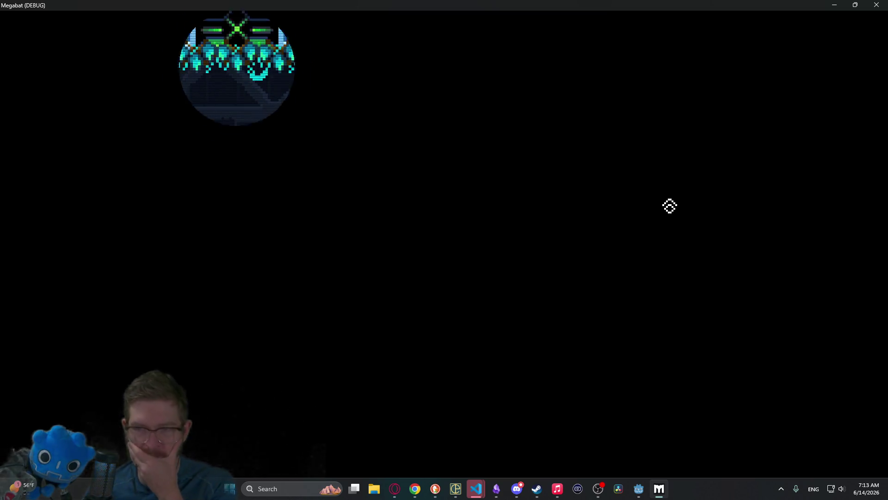
key(Escape)
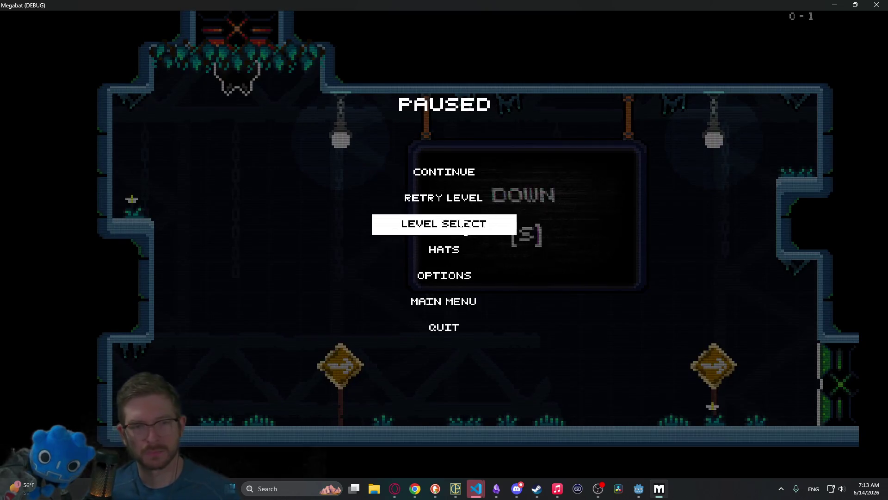
click(508, 224)
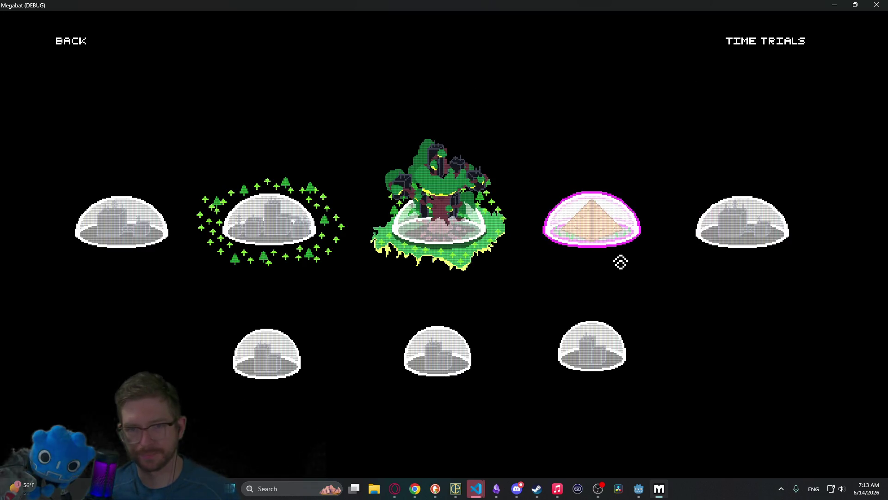
Step: Open the pyramid, bottom-right and forest dome level grids, go back to profiles, and close the game
click(581, 234)
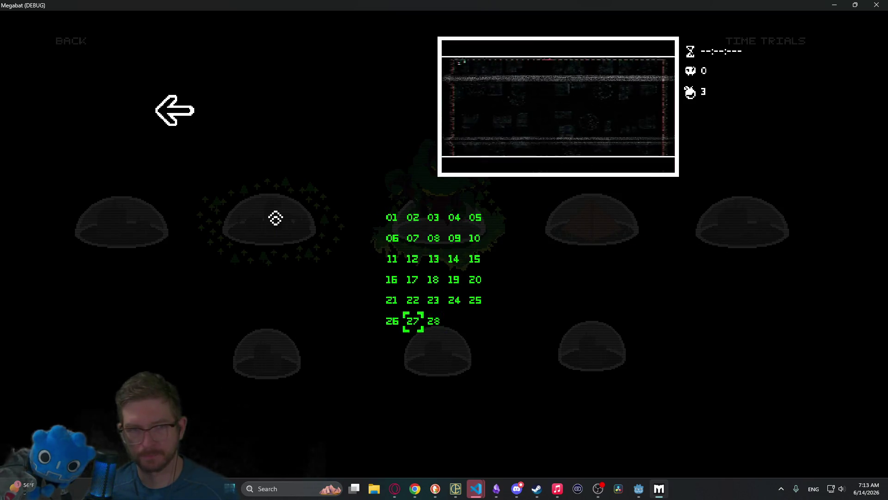
click(206, 139)
click(587, 371)
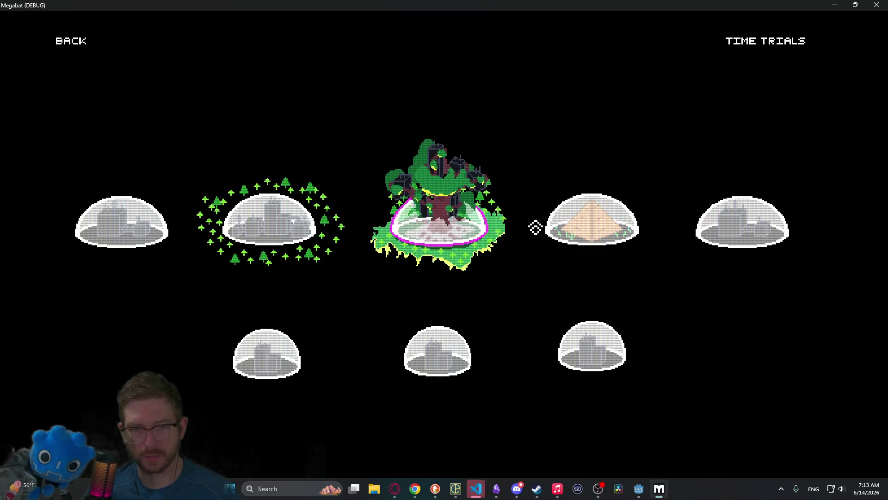
click(503, 237)
click(171, 111)
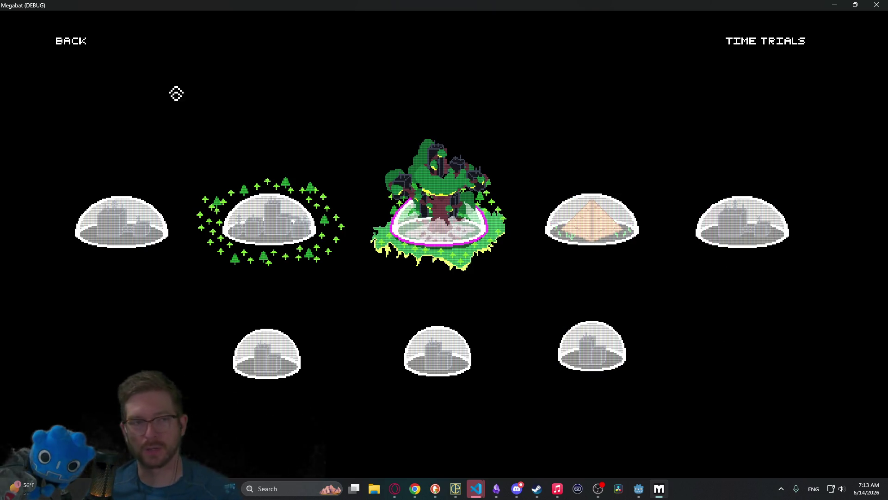
click(86, 48)
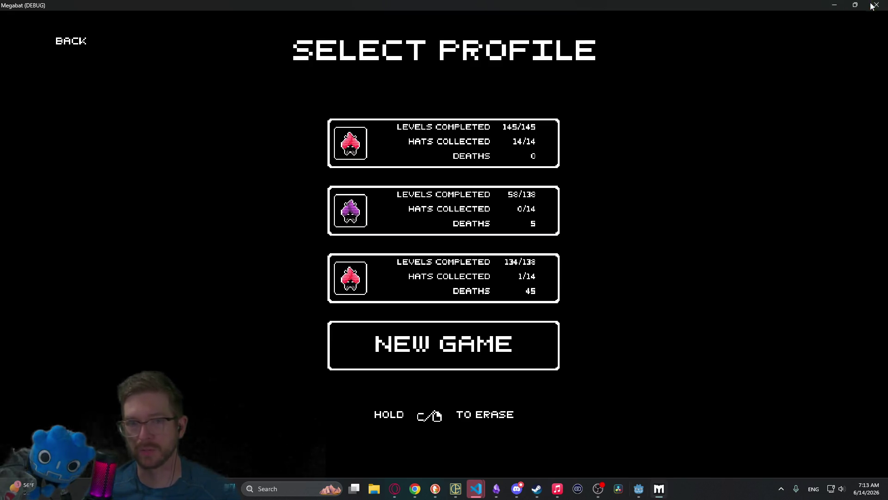
click(877, 5)
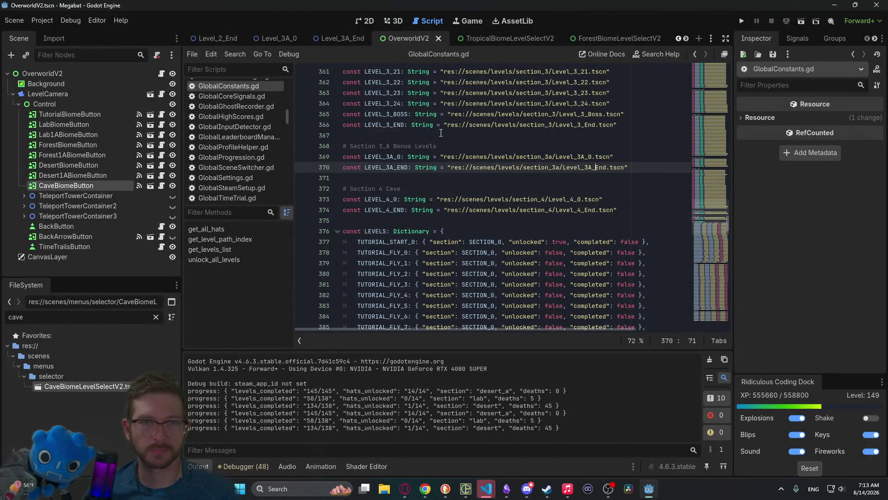
Step: Show TropicalBiomeLevelSelectV2 in 2D and clear the cave file filter
click(481, 36)
click(360, 27)
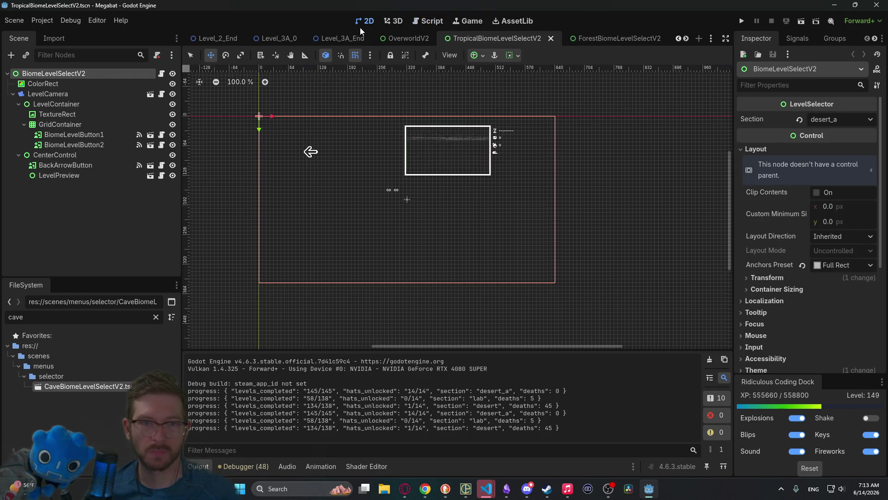
click(153, 317)
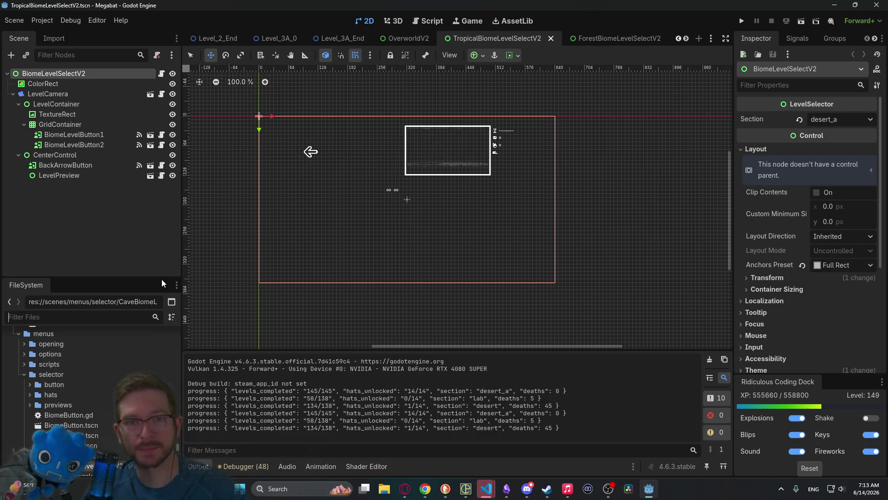
Step: Close the Tropical, Forest and Cave level-select tabs and the OverworldV2 tab
middle_click(493, 41)
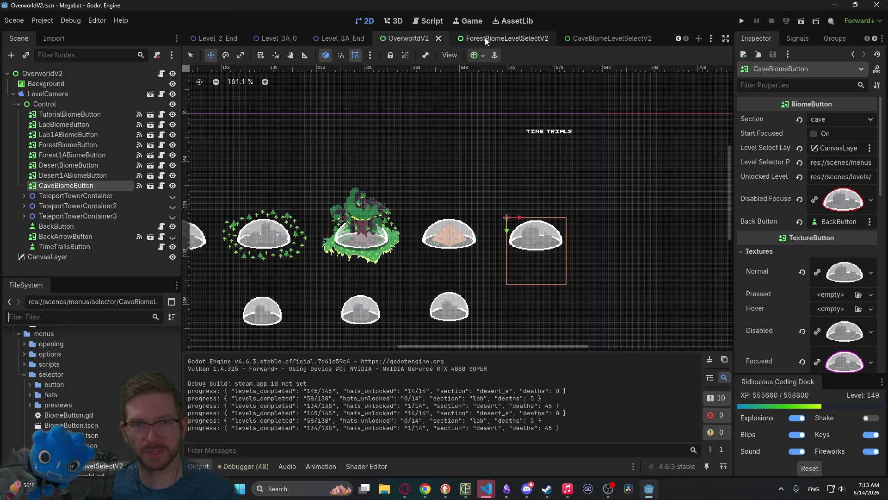
click(485, 37)
middle_click(491, 40)
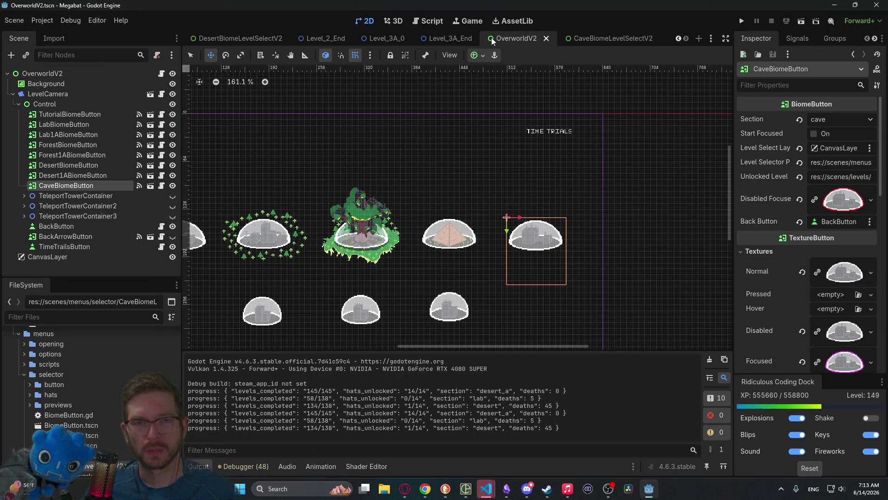
click(591, 37)
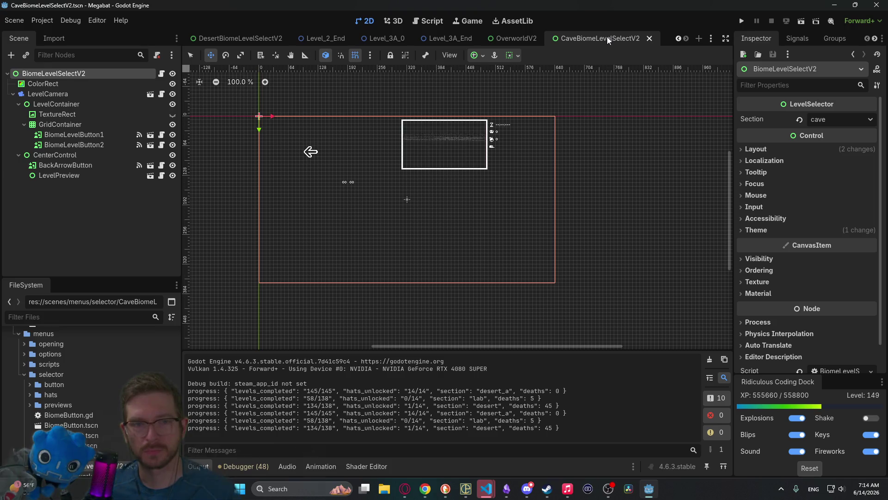
middle_click(607, 39)
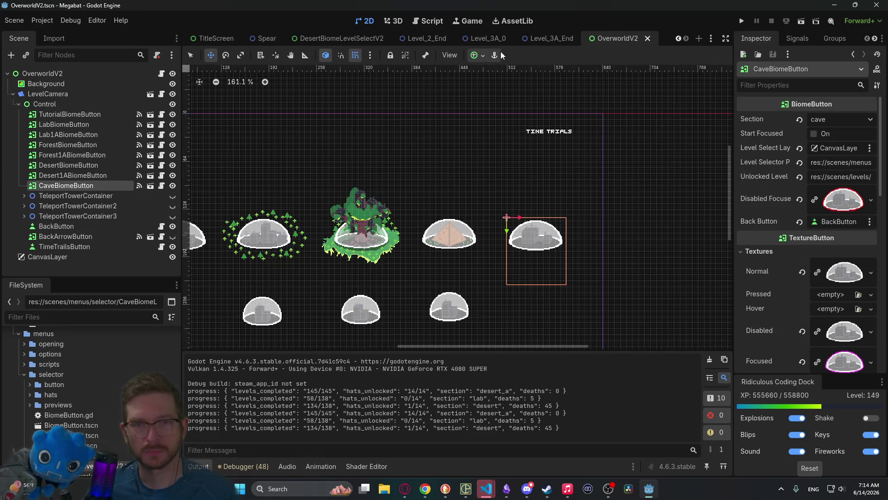
middle_click(615, 38)
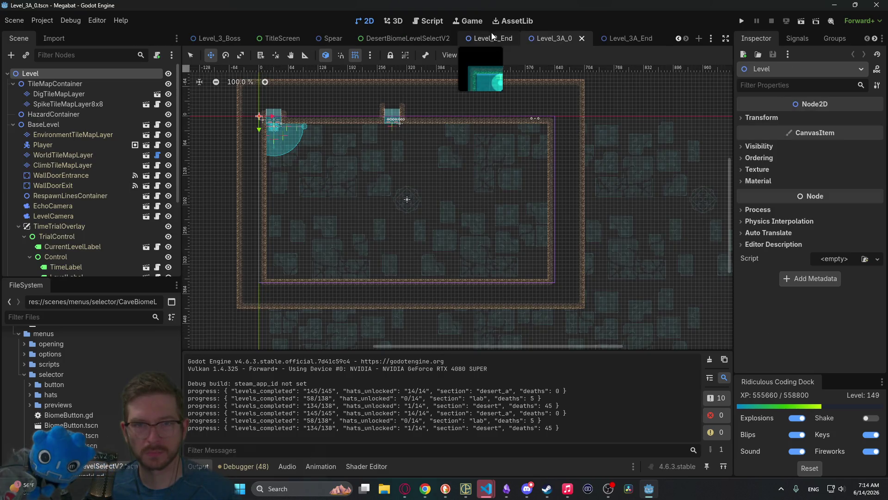
Step: Close the Level_3A_0, Level_3A_End, Spear, DesertBiomeLevelSelectV2 and Level_2_End scene tabs
click(502, 38)
middle_click(563, 41)
middle_click(635, 41)
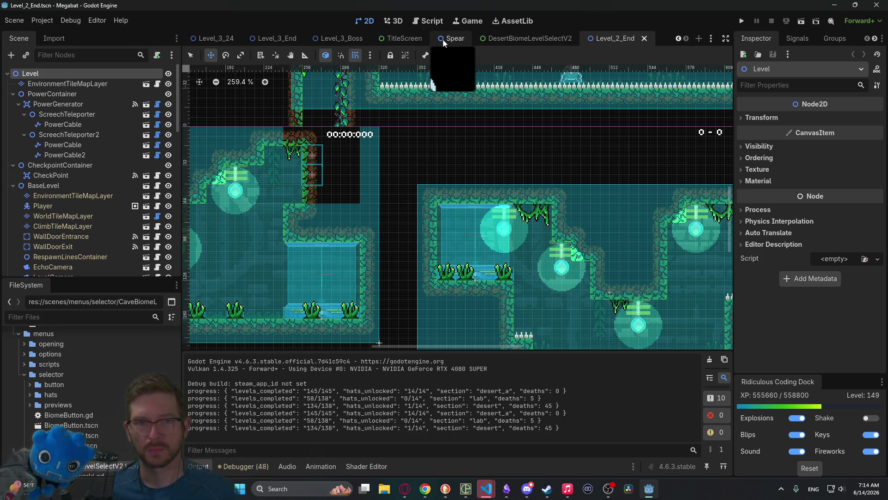
click(443, 40)
middle_click(443, 40)
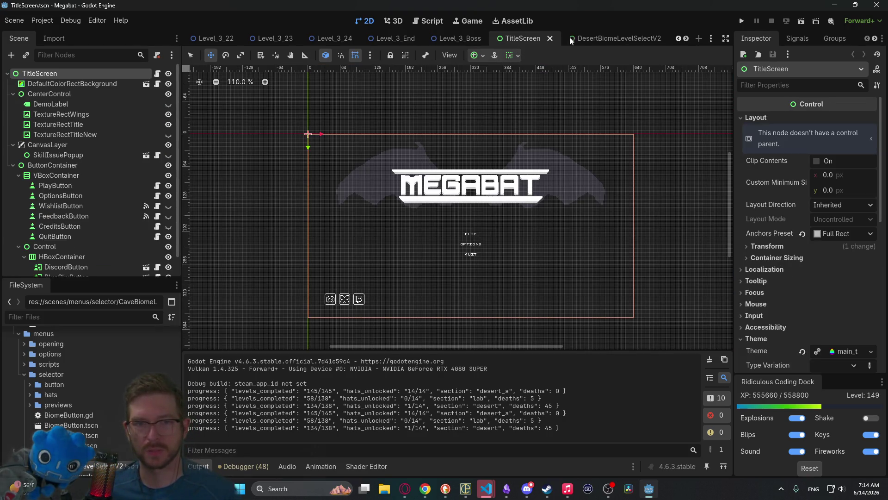
click(589, 35)
middle_click(587, 35)
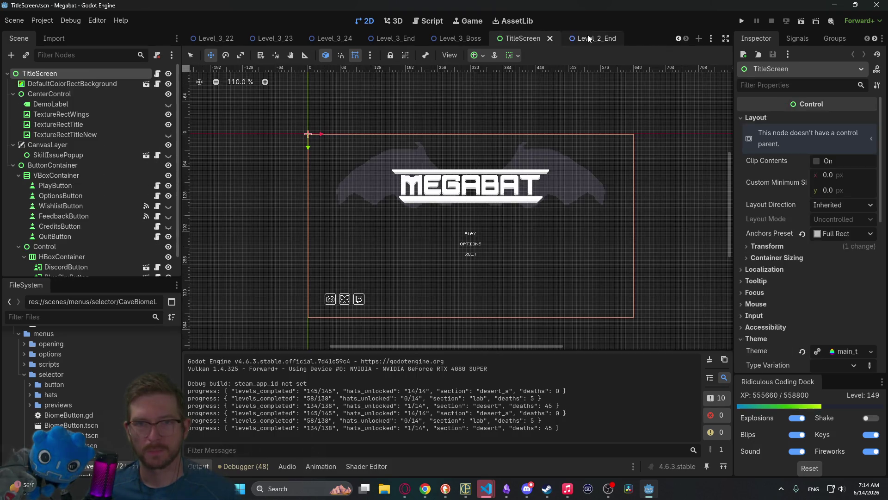
mouse_move(587, 38)
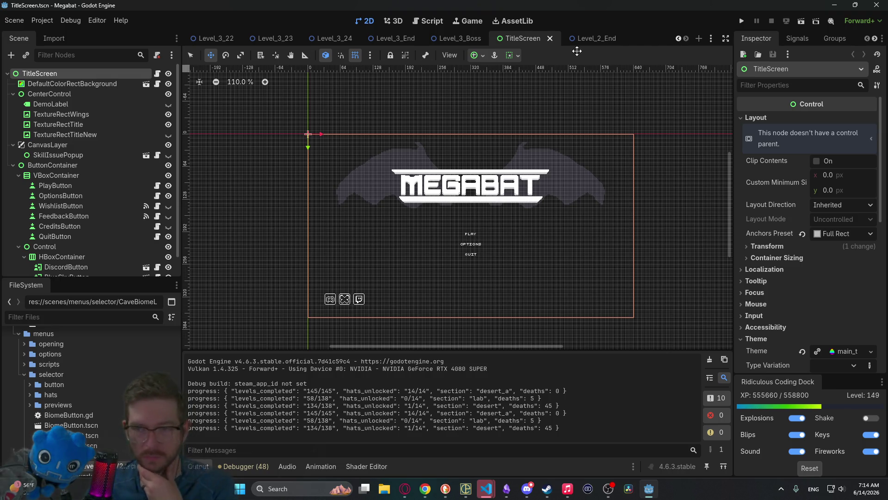
click(590, 41)
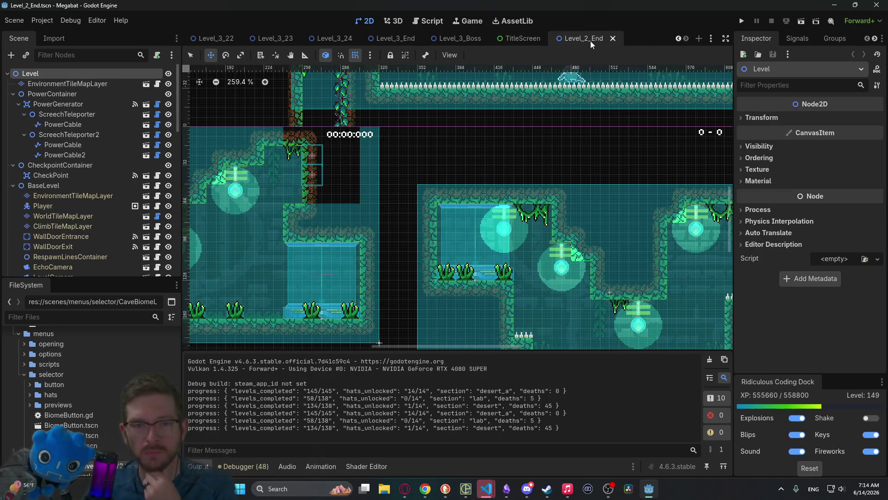
middle_click(589, 40)
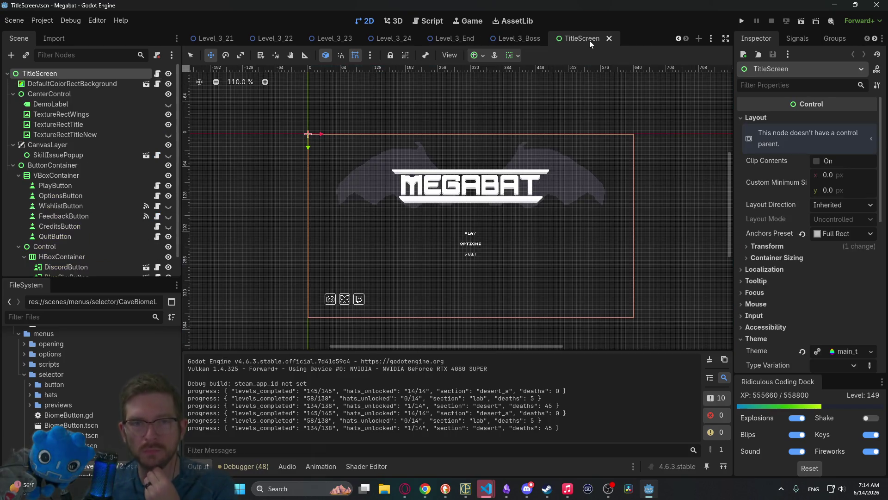
Step: Move Level_3_End after Level_3_Boss, then close the remaining Level_3 scene tabs
click(516, 39)
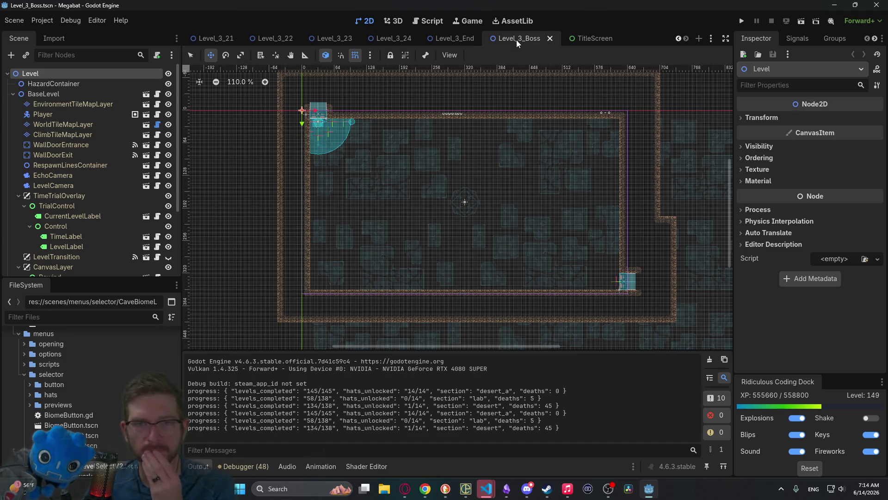
click(456, 41)
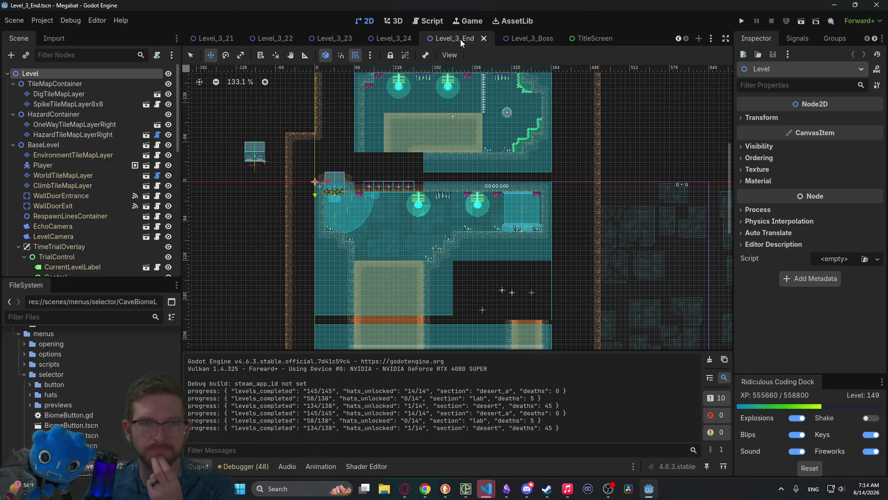
drag(465, 41, 548, 36)
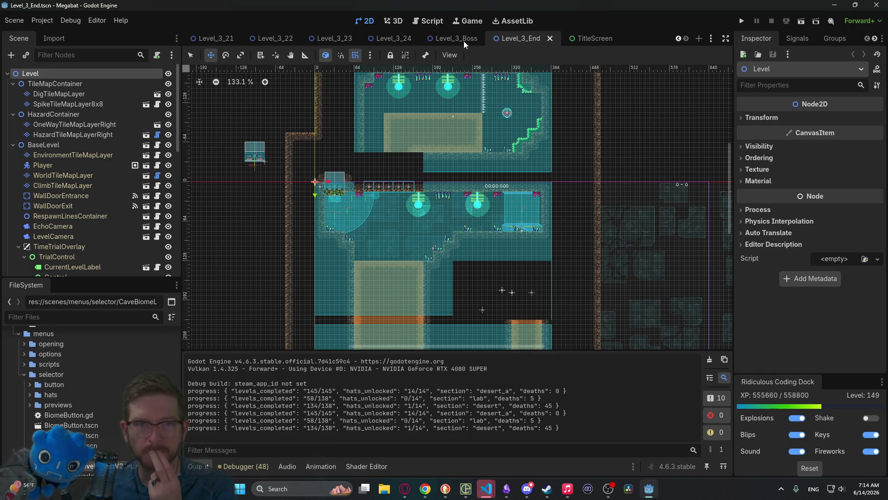
scroll(384, 41, up, 4)
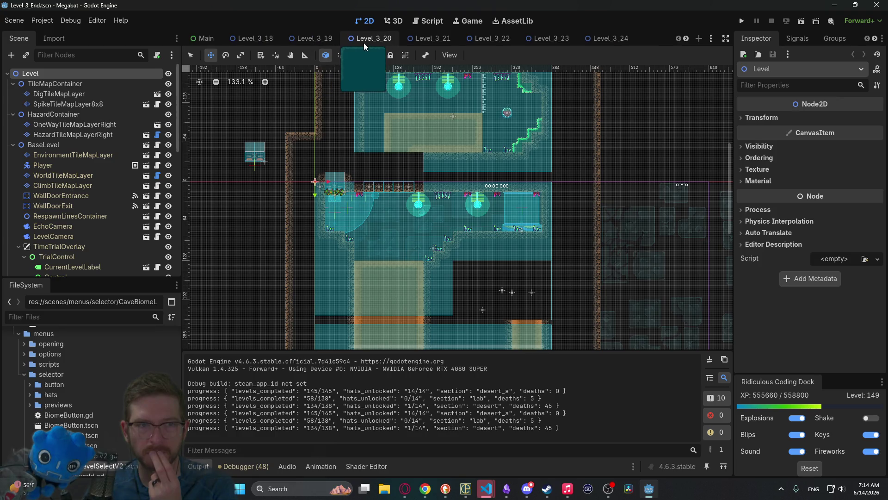
middle_click(269, 40)
middle_click(352, 39)
middle_click(352, 39)
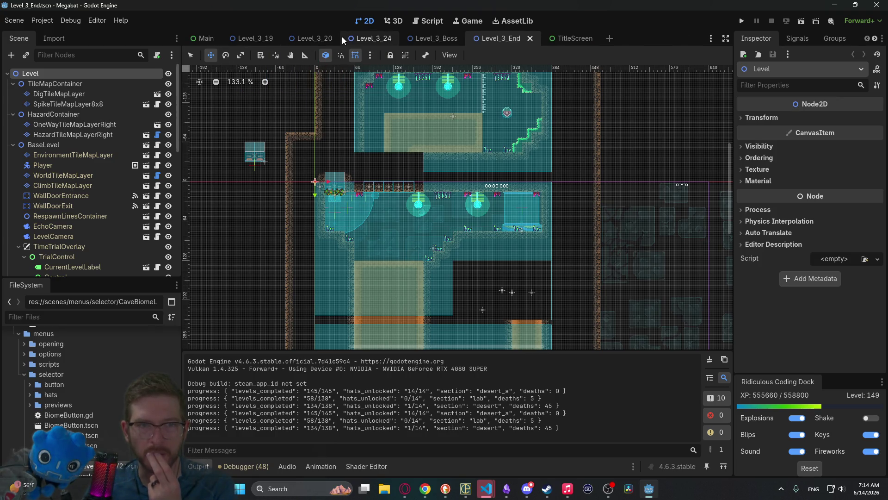
middle_click(376, 39)
middle_click(376, 39)
middle_click(375, 39)
middle_click(376, 38)
middle_click(301, 40)
middle_click(259, 39)
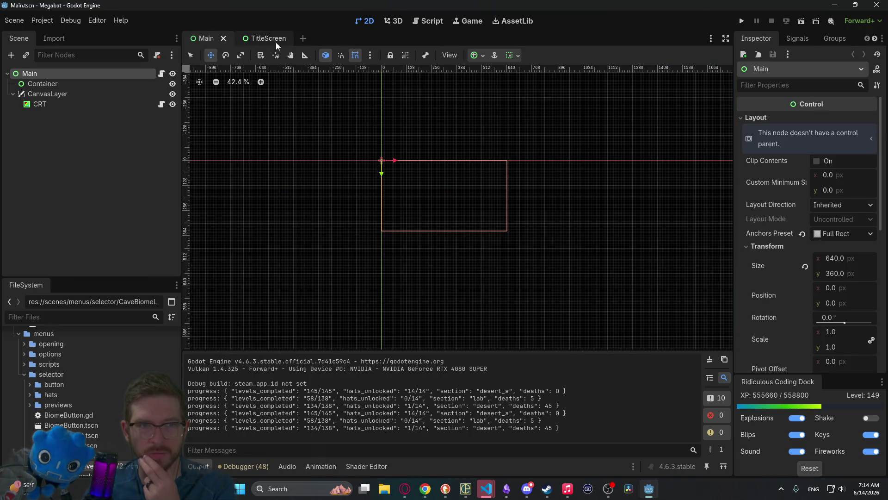
Step: Close the TitleScreen scene tab
click(263, 38)
click(206, 39)
click(248, 38)
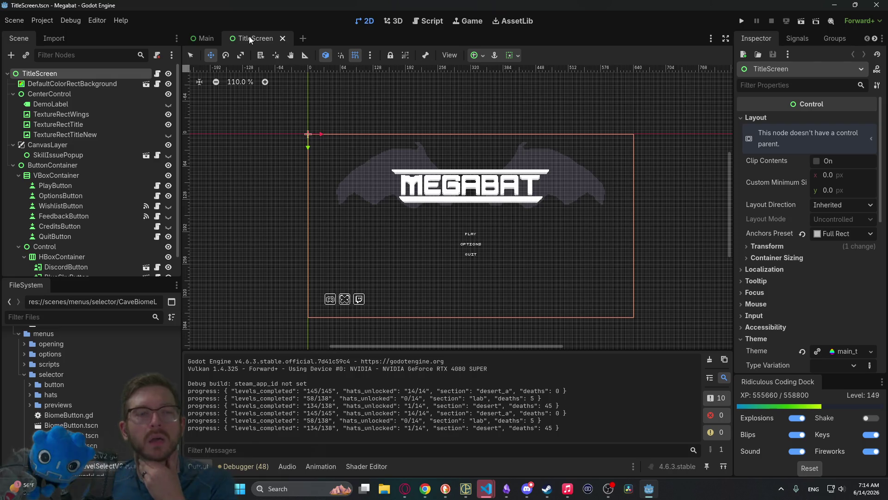
middle_click(248, 37)
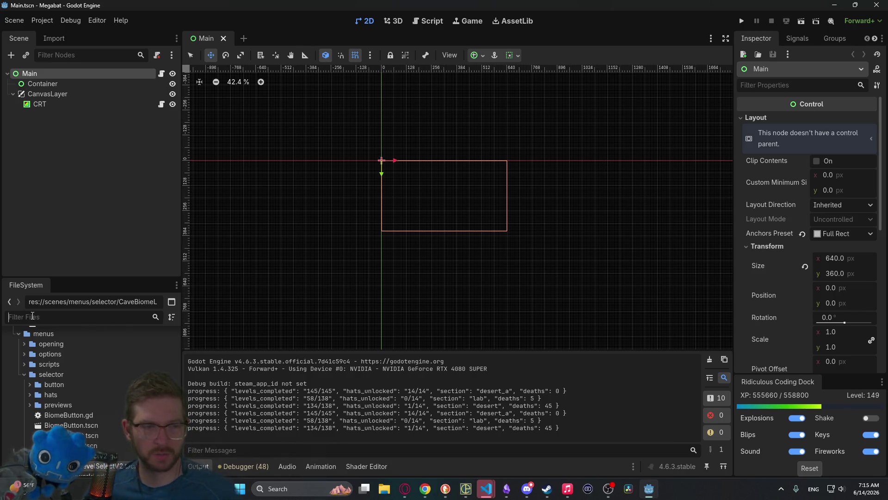
Step: Duplicate BaseDesert.tscn as BaseCave.tscn
click(33, 314)
text(desertbas)
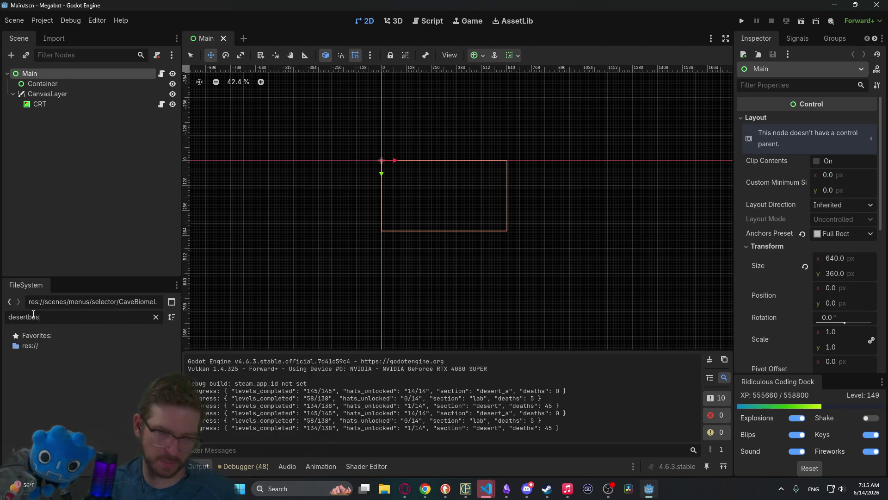
key(BackSpace)
key(BackSpace)
key(BackSpace)
text(basedeser)
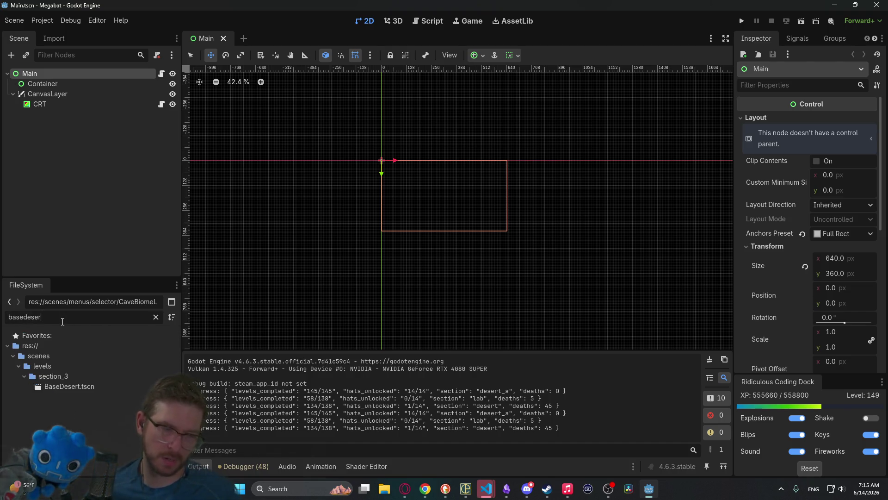
right_click(70, 387)
click(102, 394)
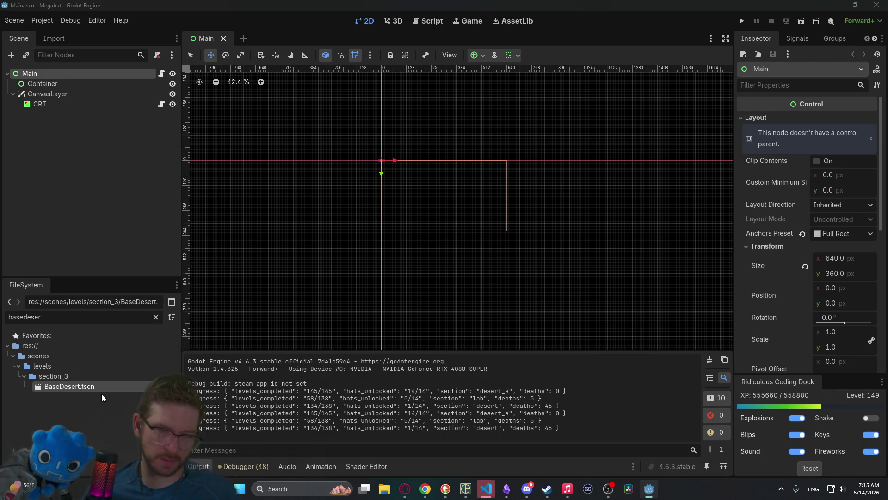
key(Right)
key(Right)
key(Right)
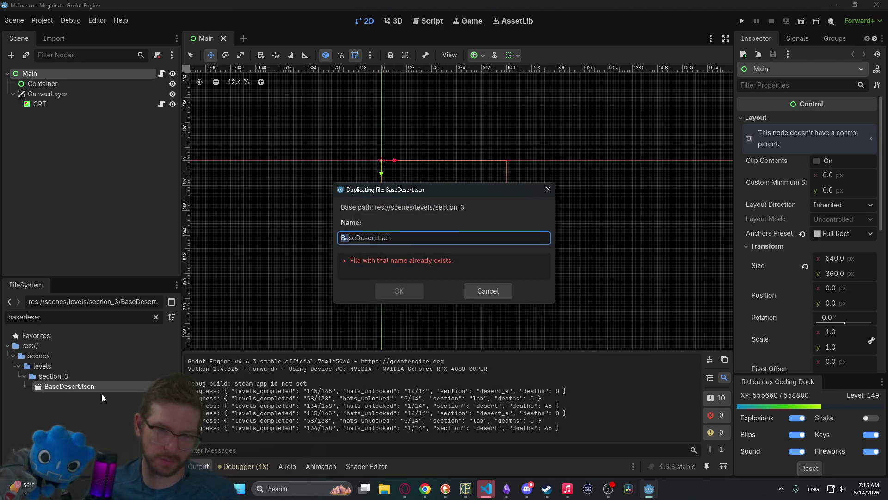
key(shift+Right)
key(shift+Right)
key(shift+Right)
key(shift+Right)
key(shift+Right)
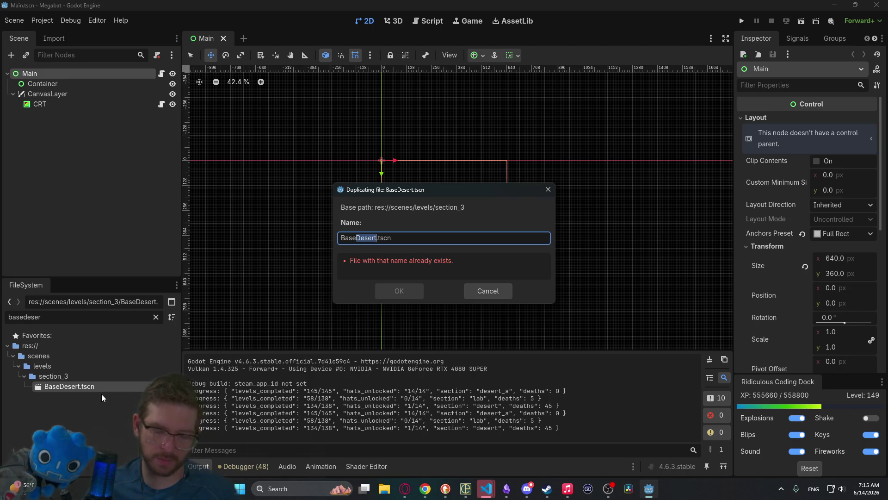
text(Lab)
key(Return)
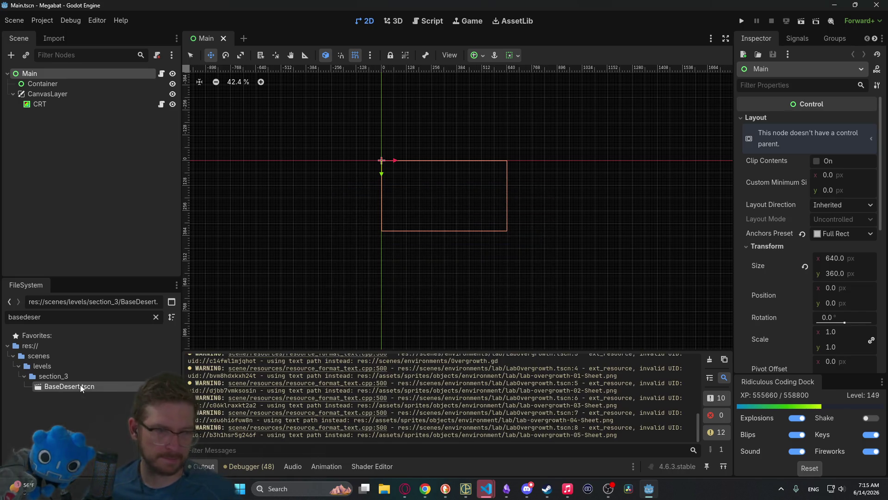
Step: Move BaseCave.tscn into the Section_4 folder and open it
double_click(26, 317)
text(cave)
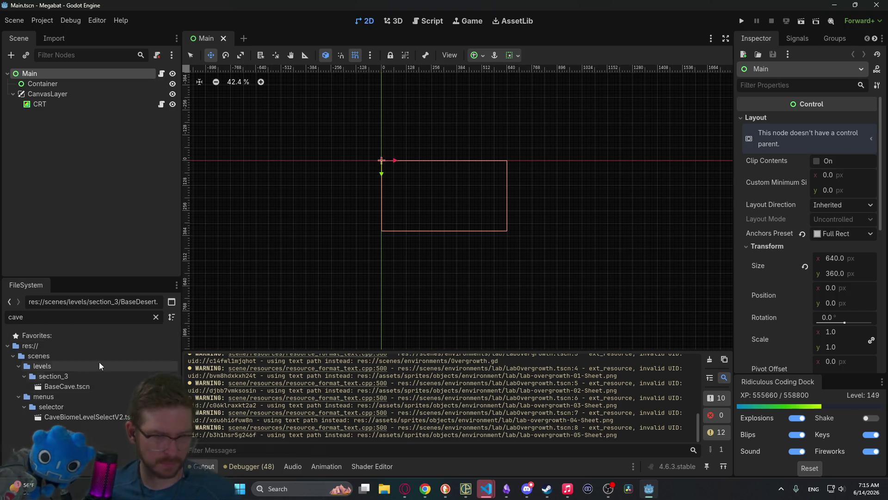
click(65, 386)
click(156, 317)
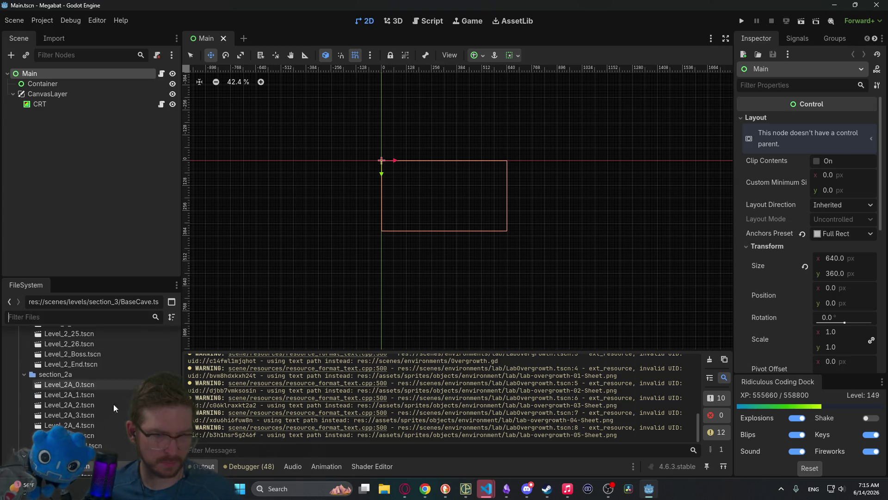
scroll(83, 417, down, 3)
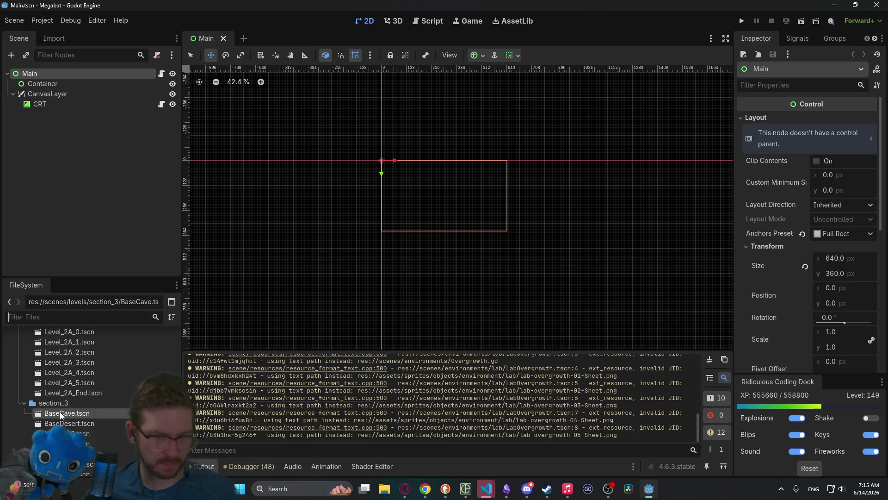
scroll(74, 458, down, 5)
mouse_move(77, 477)
mouse_down()
mouse_move(78, 407)
mouse_move(55, 425)
mouse_up()
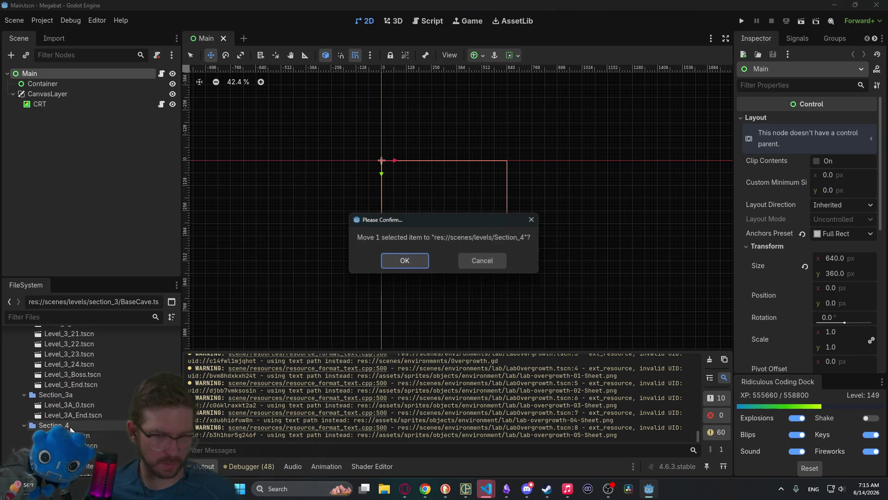
click(404, 261)
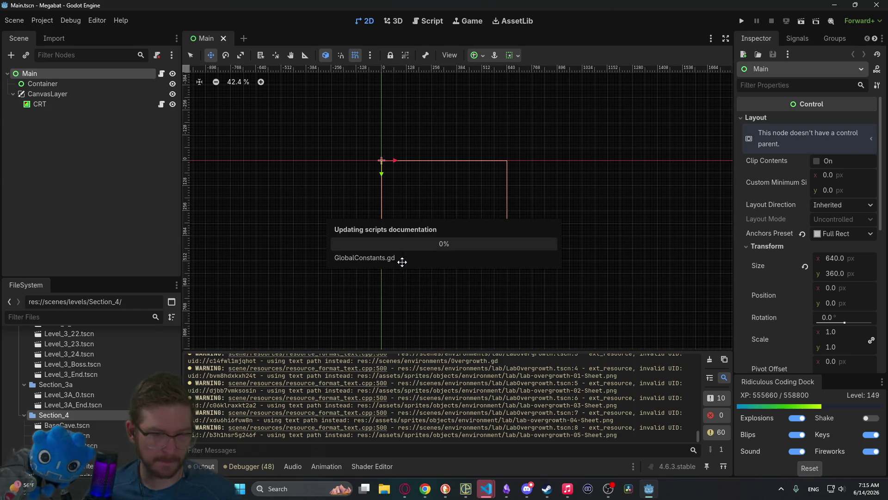
double_click(77, 429)
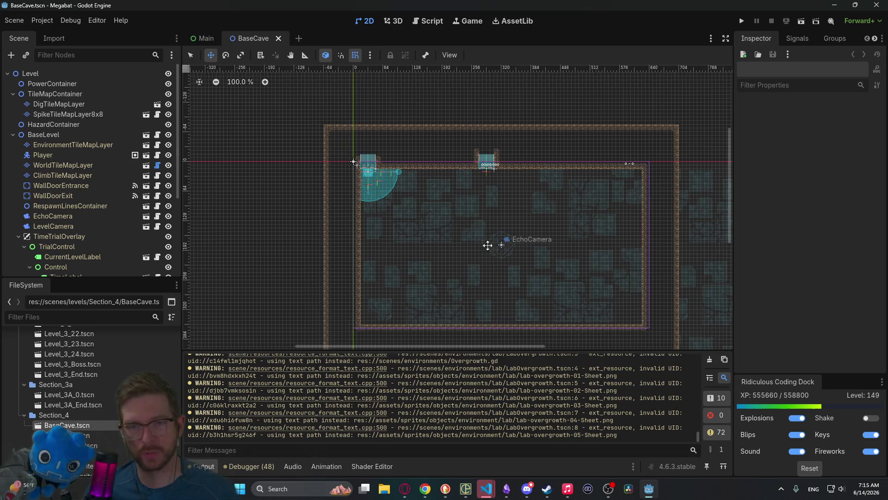
Step: Pan over the BaseCave level, then switch to the Megabat task board notes
drag(488, 245, 460, 200)
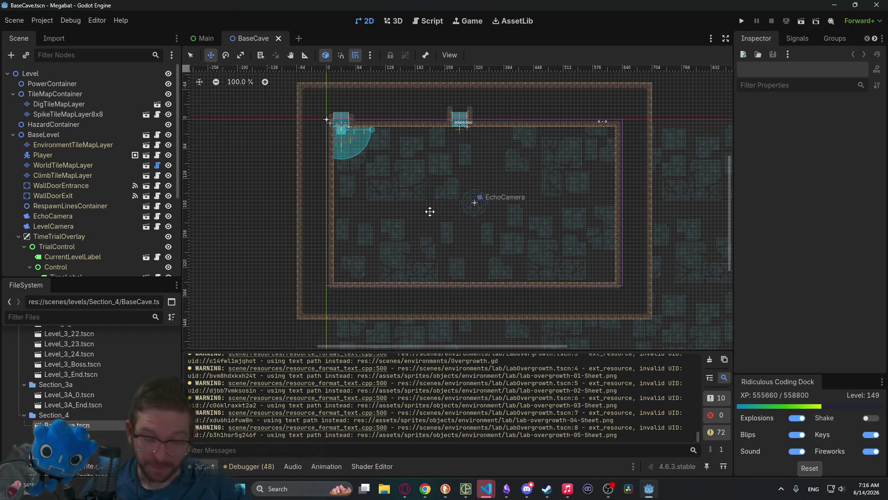
mouse_move(509, 491)
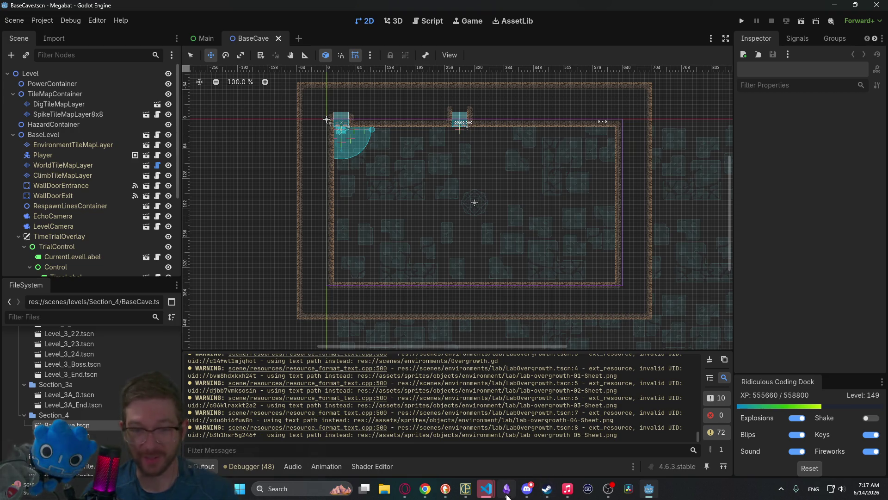
click(507, 491)
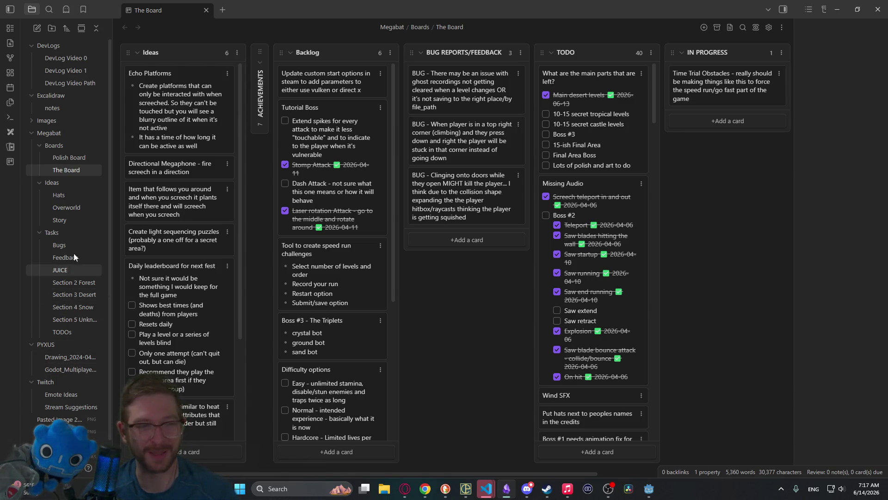
Step: In the Hats note, prefix 'Where did I put my hat' with 'Achievement -'
click(59, 195)
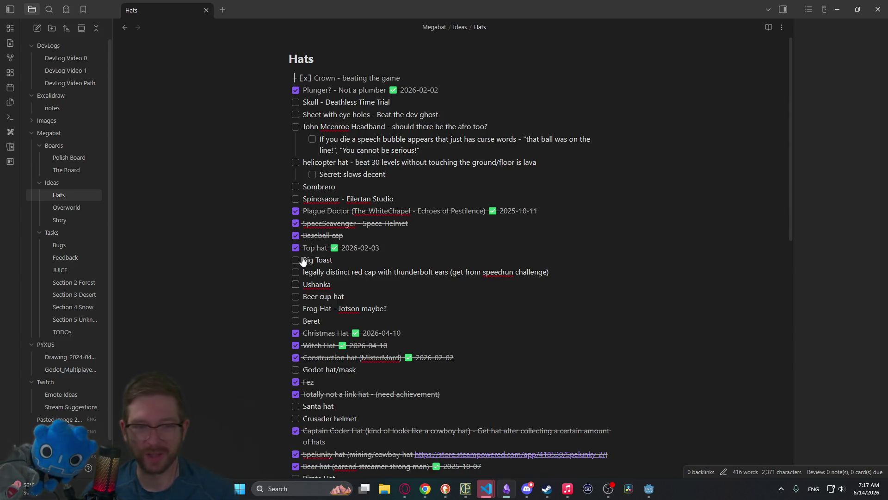
mouse_move(791, 158)
mouse_down()
mouse_move(791, 258)
mouse_move(802, 308)
mouse_move(806, 260)
mouse_move(806, 278)
mouse_up()
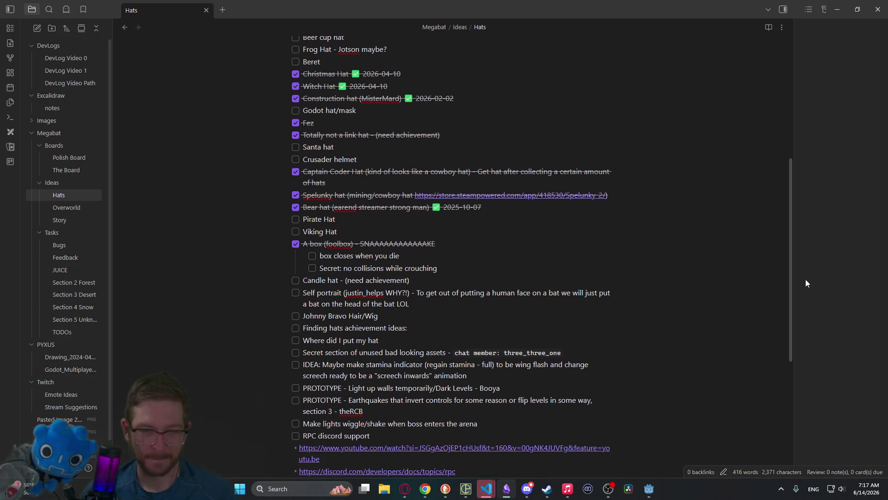
mouse_move(442, 424)
mouse_down()
mouse_move(265, 389)
mouse_move(229, 364)
mouse_move(223, 335)
mouse_up()
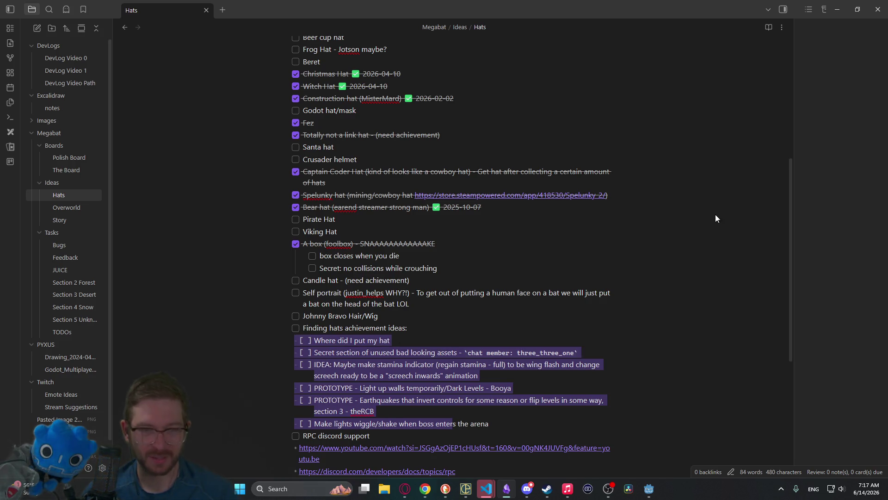
click(393, 342)
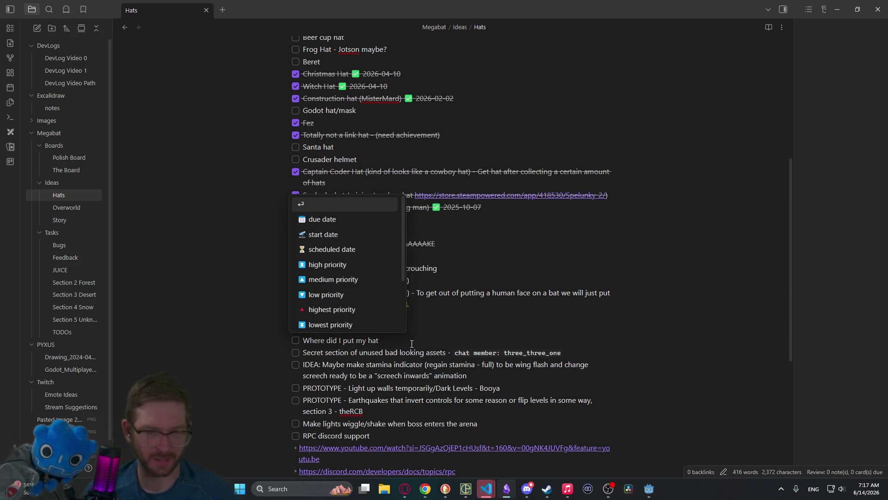
click(305, 343)
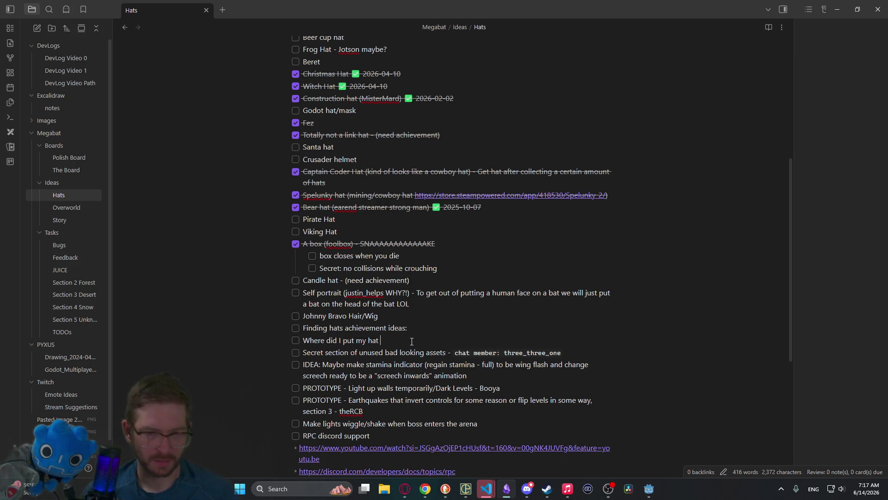
key(BackSpace)
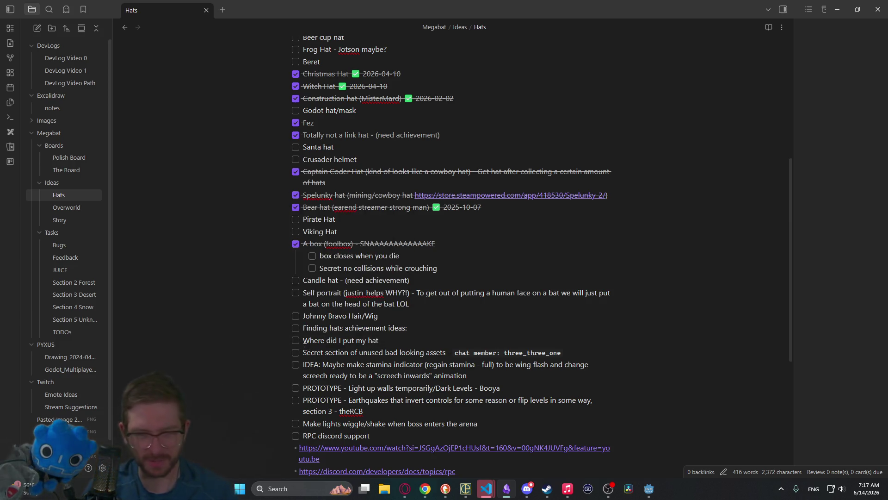
text(Achieveme)
text(nt -)
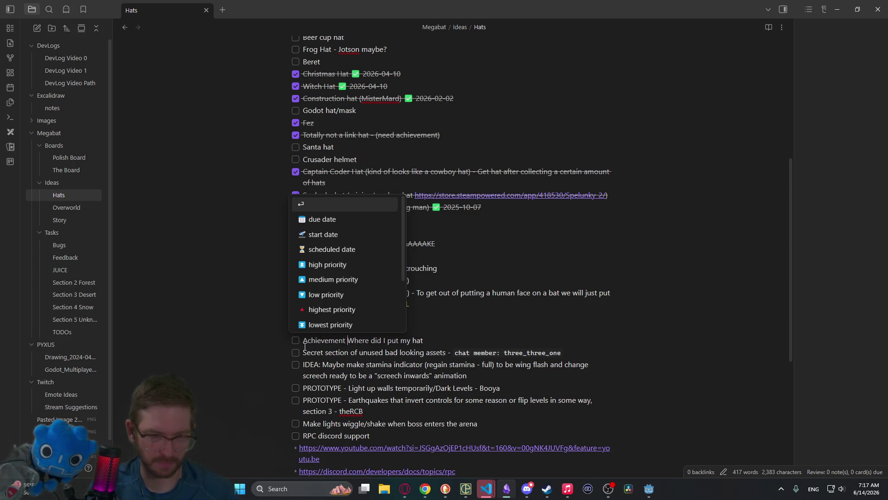
key(Escape)
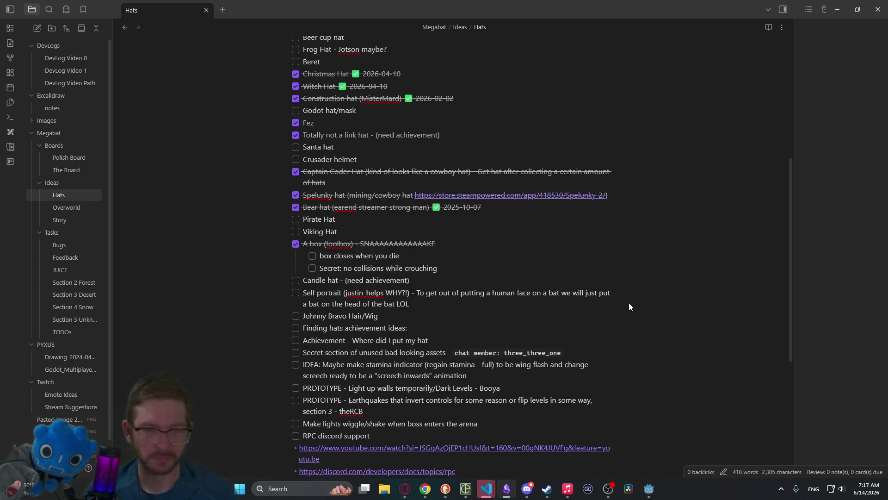
Step: Tick the Santa hat checkbox to mark it done
scroll(528, 274, up, 5)
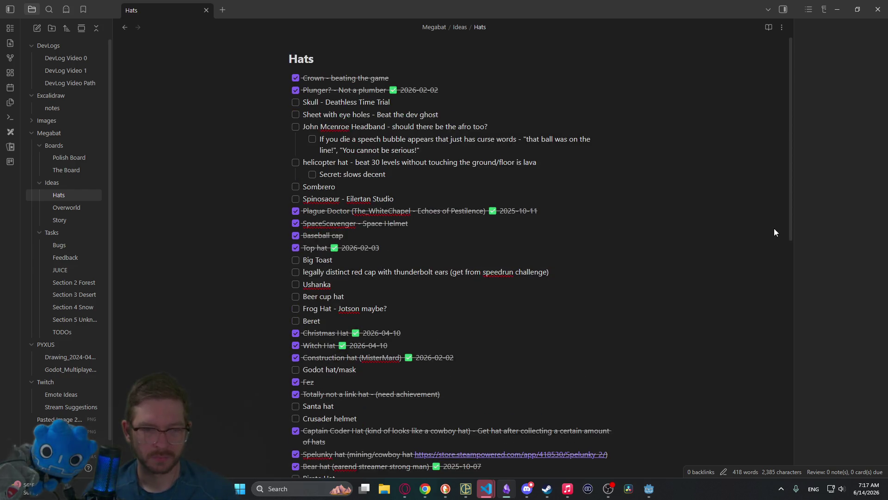
scroll(662, 322, down, 3)
click(303, 345)
click(366, 353)
click(296, 340)
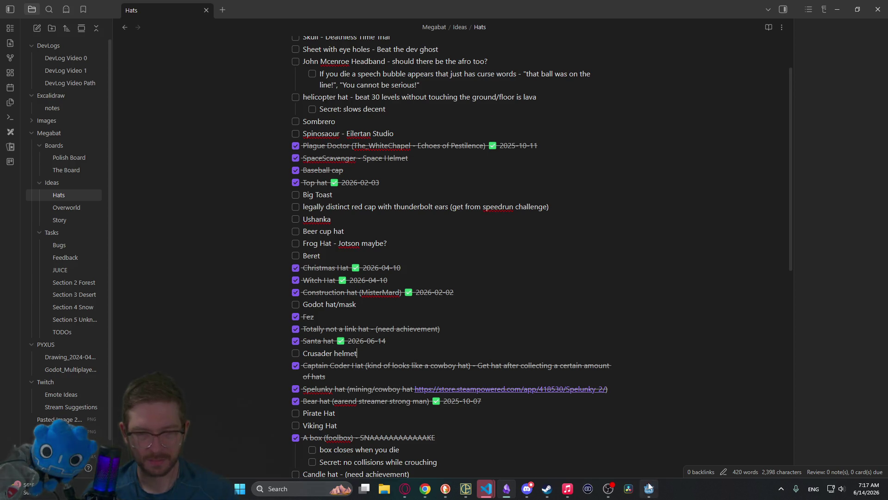
click(649, 489)
Step: Filter the FileSystem for 'sant' and then 'red', leaving the filter empty afterwards
click(119, 320)
text(sa)
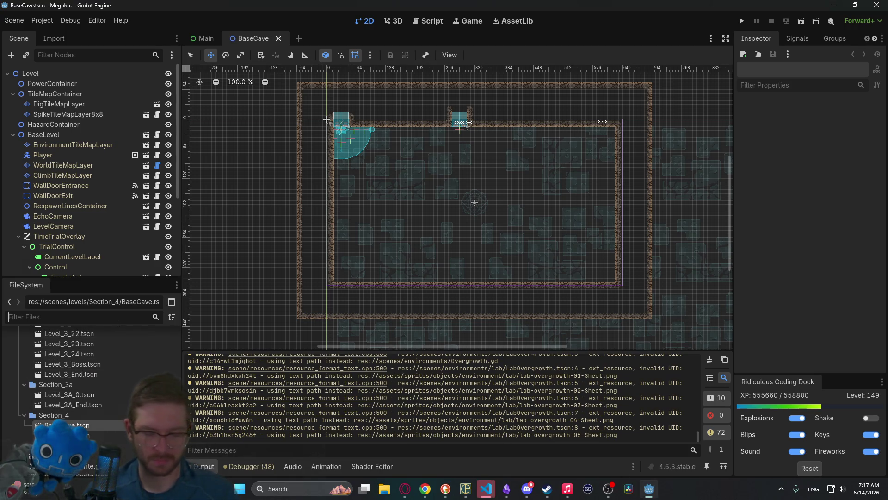
text(nt)
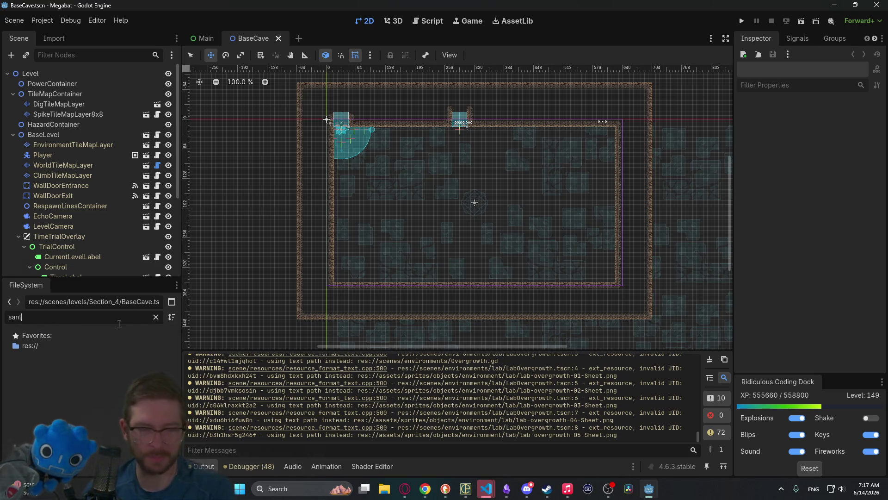
key(BackSpace)
key(BackSpace)
key(BackSpace)
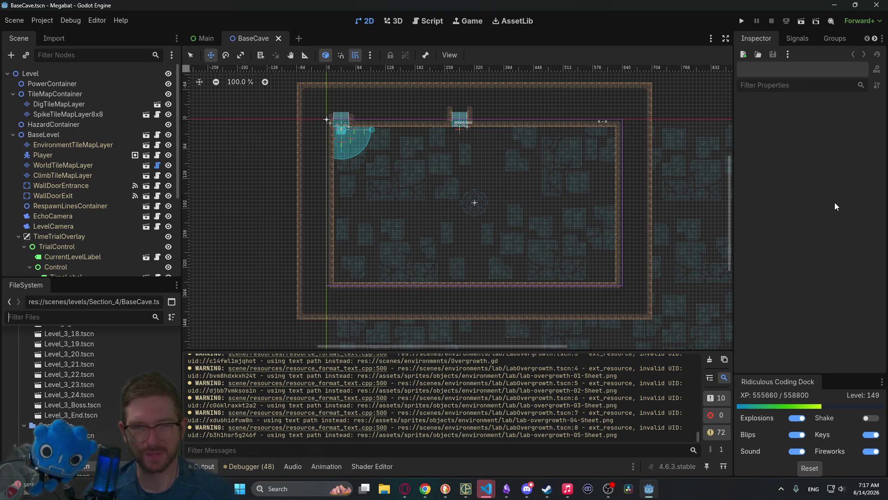
click(135, 317)
text(red)
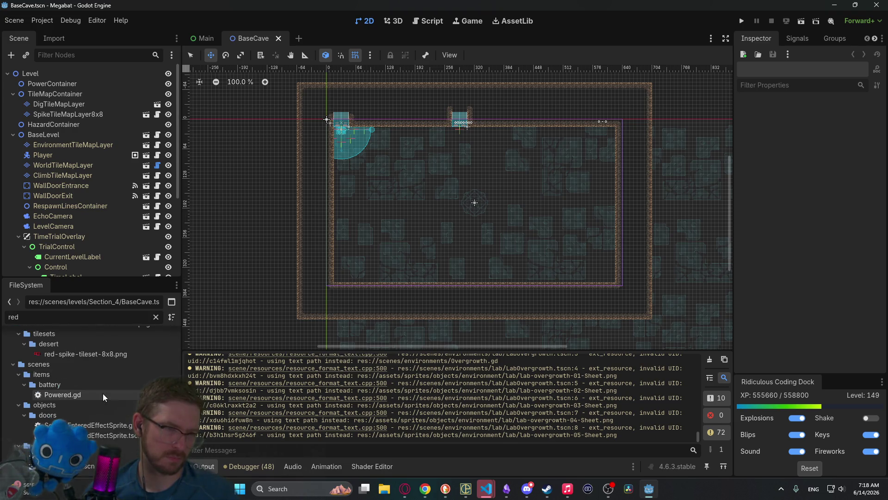
click(156, 317)
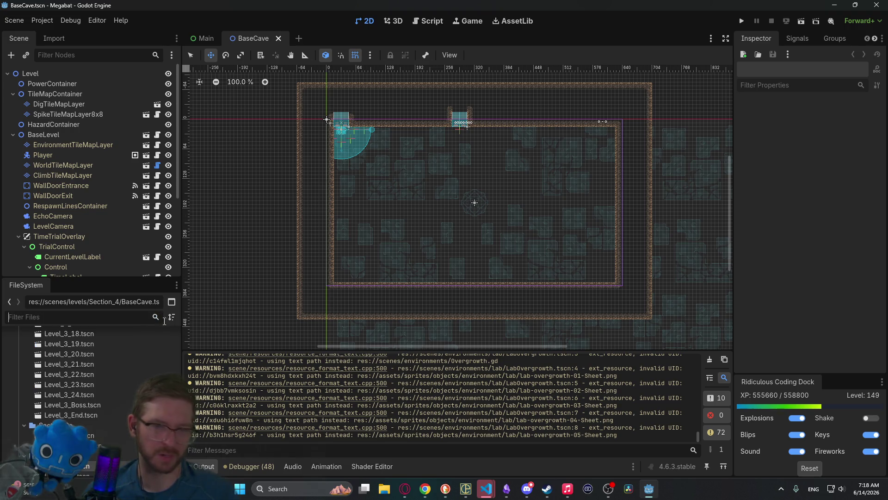
Step: Switch to the Hats note in Obsidian and uncheck the Santa hat item
click(546, 489)
click(649, 489)
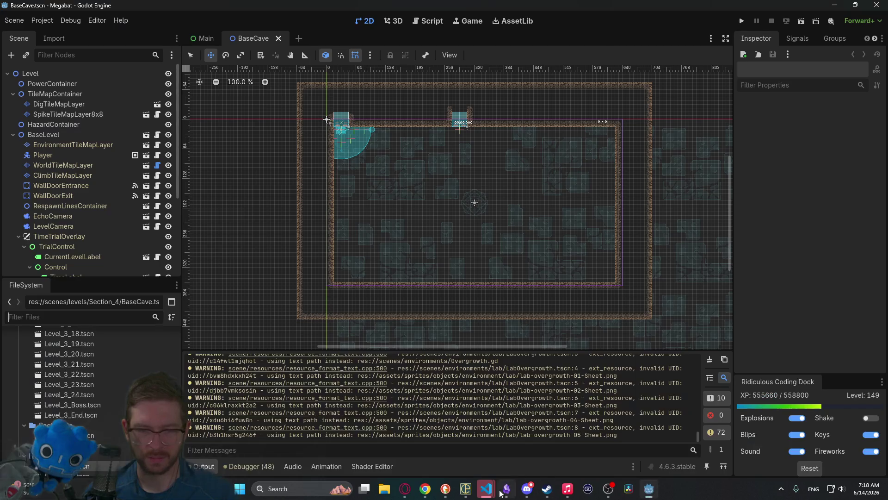
click(511, 494)
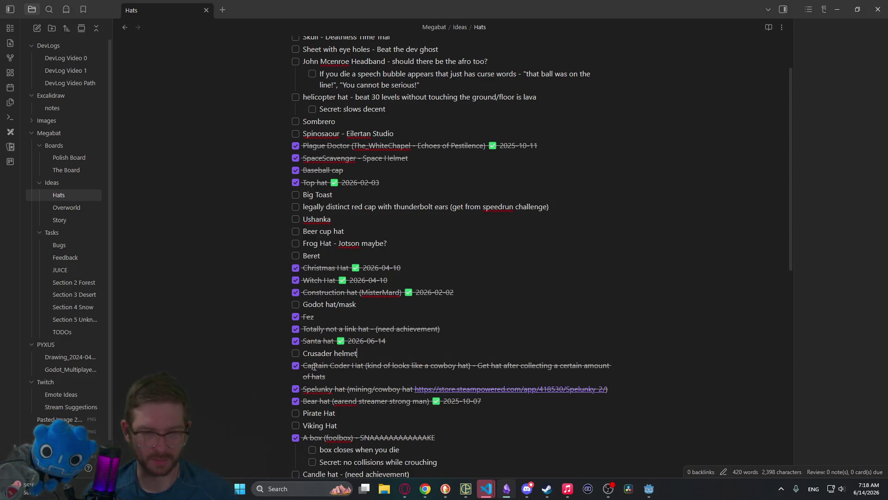
click(295, 341)
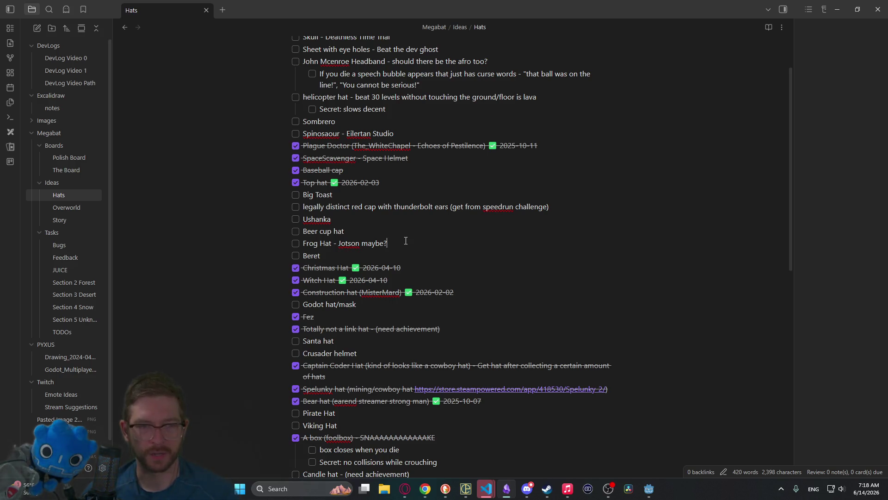
Step: Scroll to the top of the Hats note, then Alt+Tab back to the Godot editor
scroll(405, 240, up, 3)
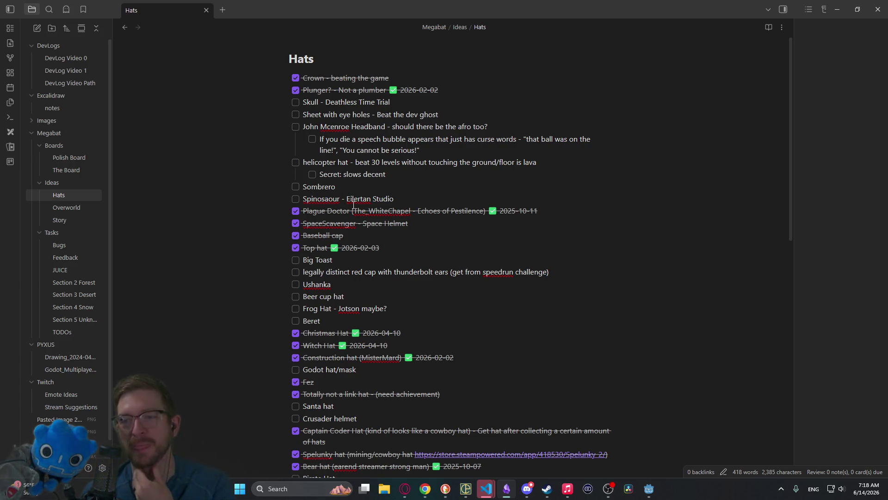
mouse_move(593, 238)
mouse_down()
mouse_move(402, 320)
mouse_move(537, 162)
mouse_move(593, 238)
mouse_up()
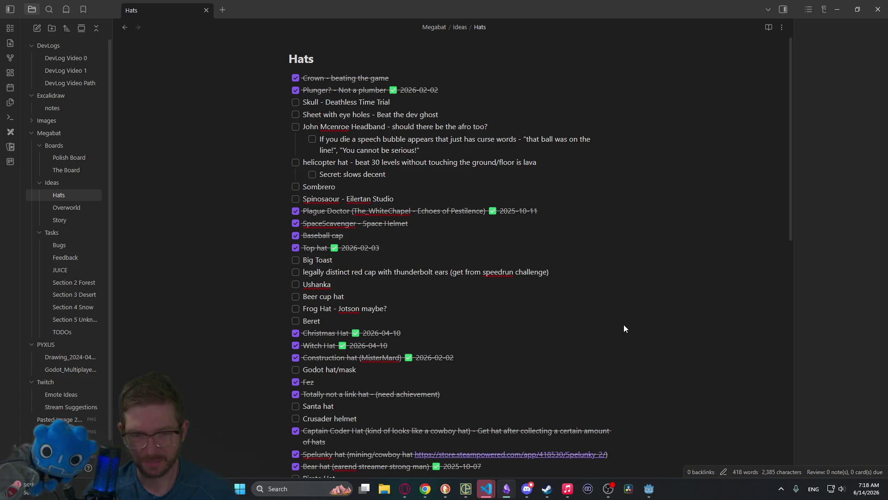
key(alt+Tab)
Step: Run Megabat, load the first save profile and start forest level 12
click(741, 21)
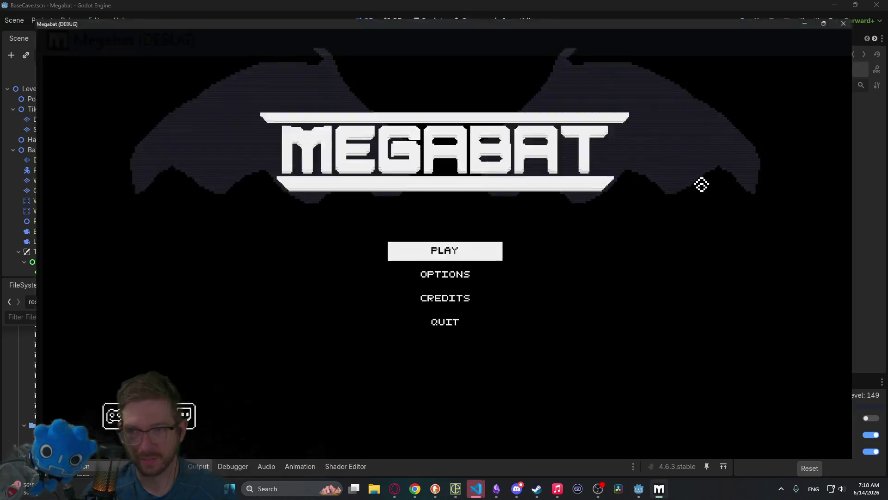
click(454, 255)
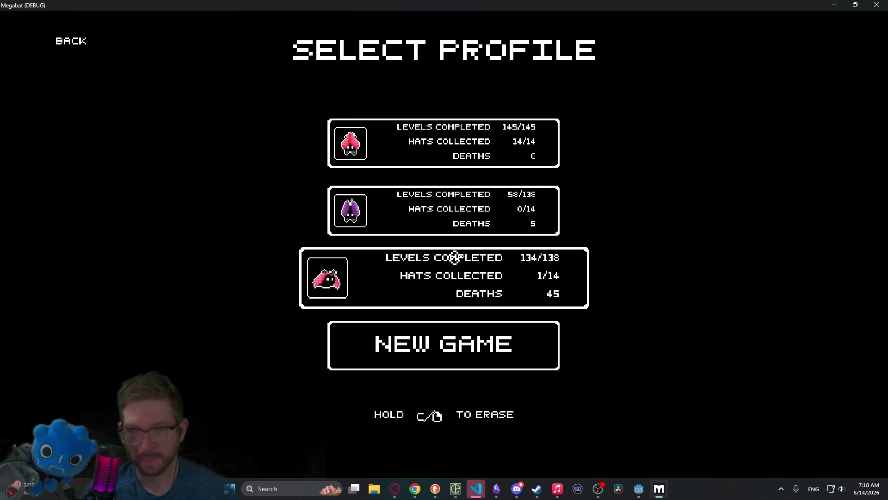
click(419, 489)
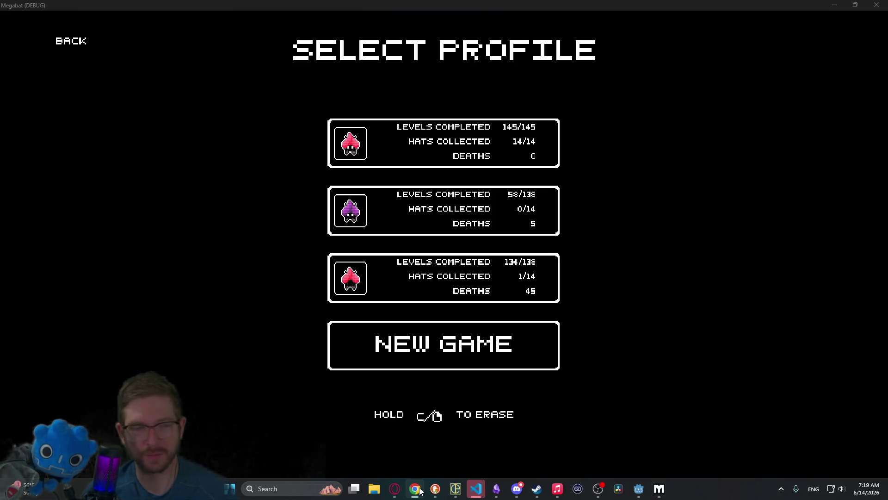
mouse_move(440, 493)
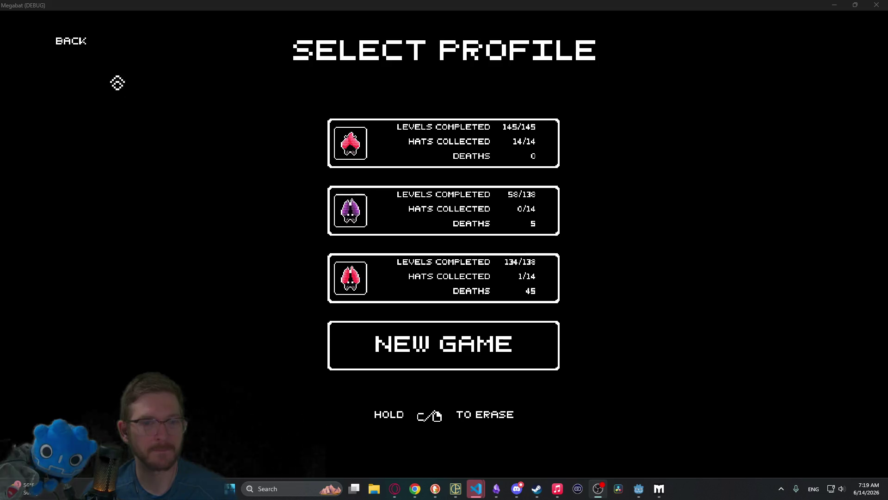
click(396, 125)
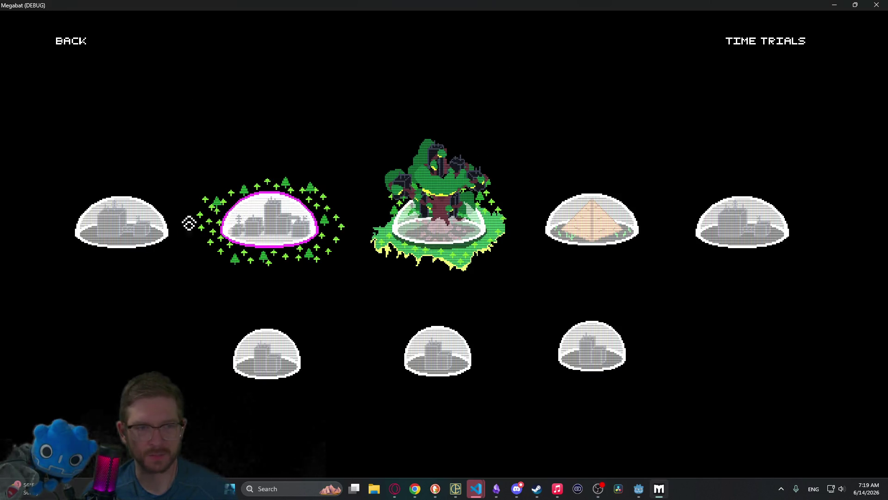
click(199, 223)
click(392, 307)
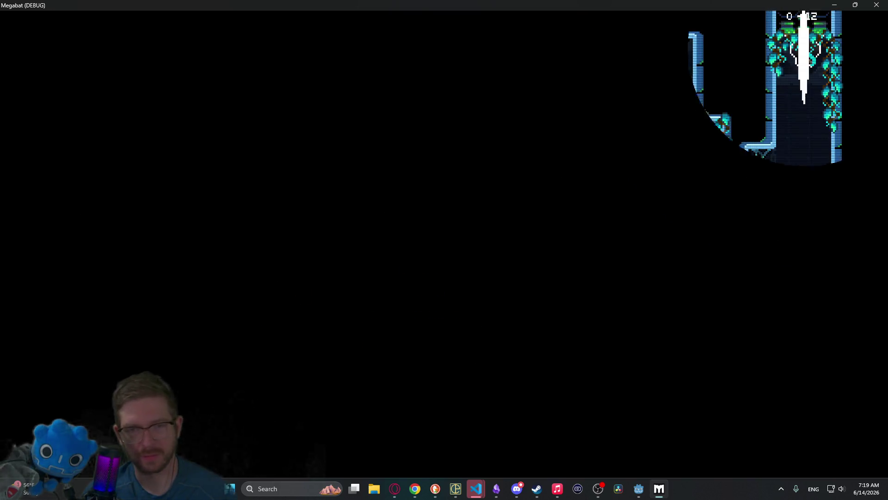
Step: Pause the game, equip the Santa hat from the HATS menu, and close the game window
key(Escape)
click(462, 258)
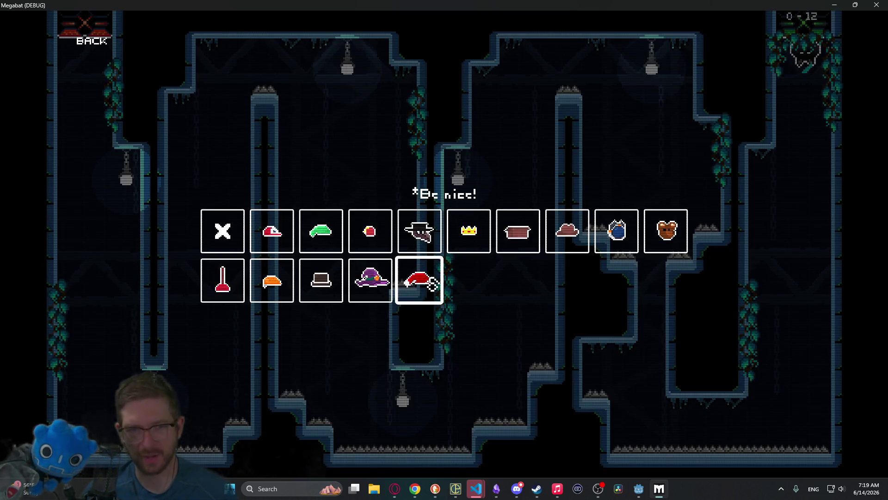
click(431, 288)
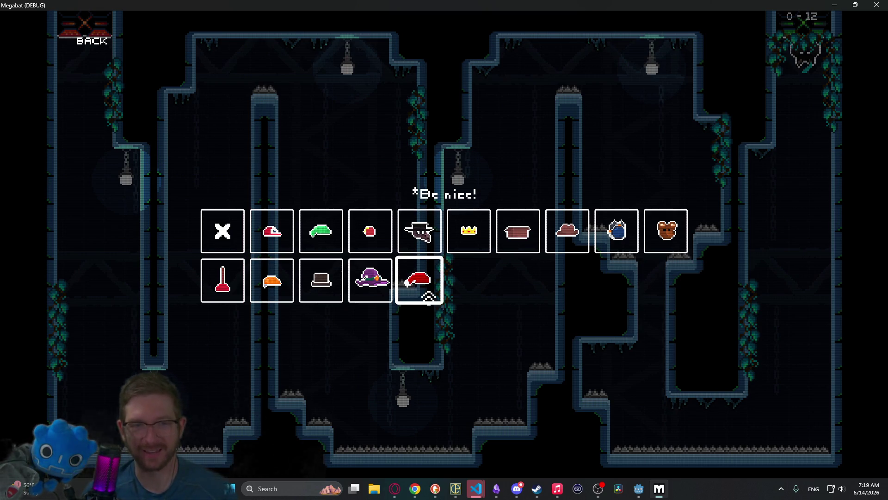
click(418, 233)
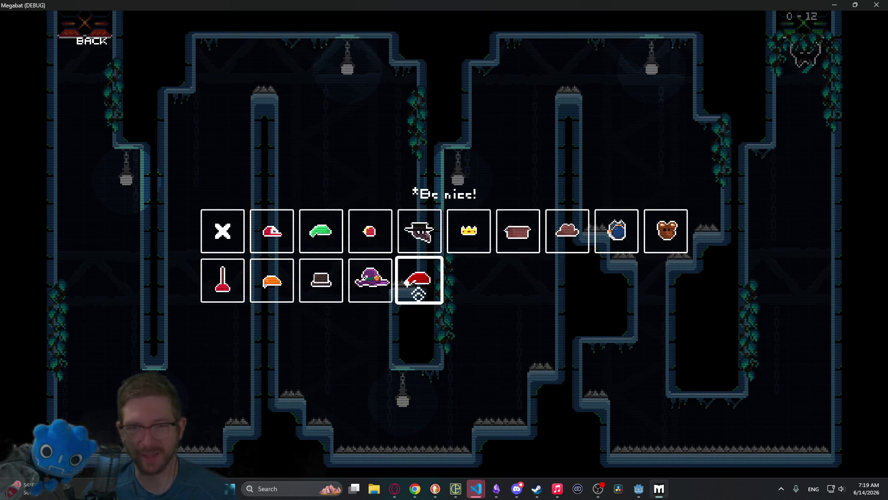
click(876, 5)
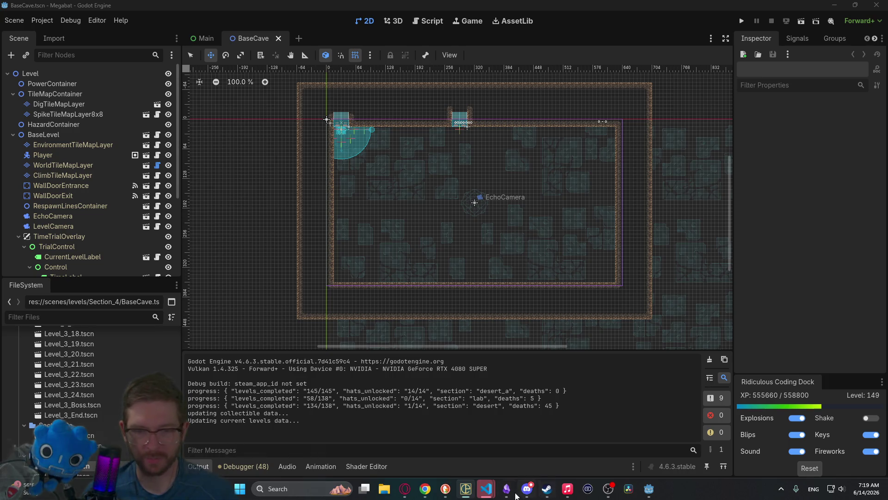
Step: Check off the Santa hat in the Hats note with its 2026-06-14 date, then minimize Obsidian
click(511, 494)
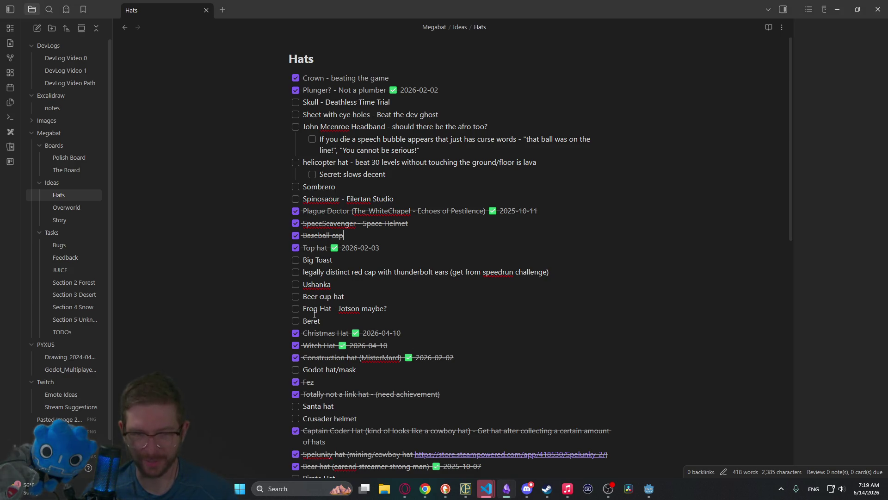
click(295, 406)
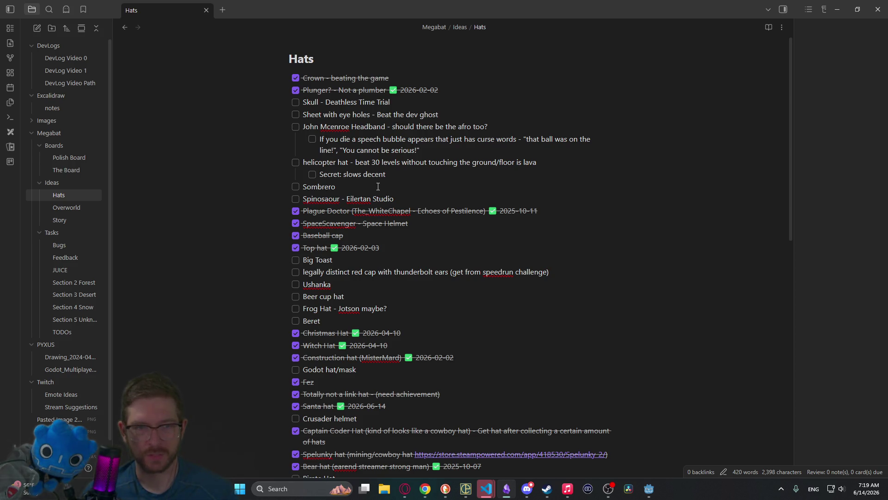
click(277, 158)
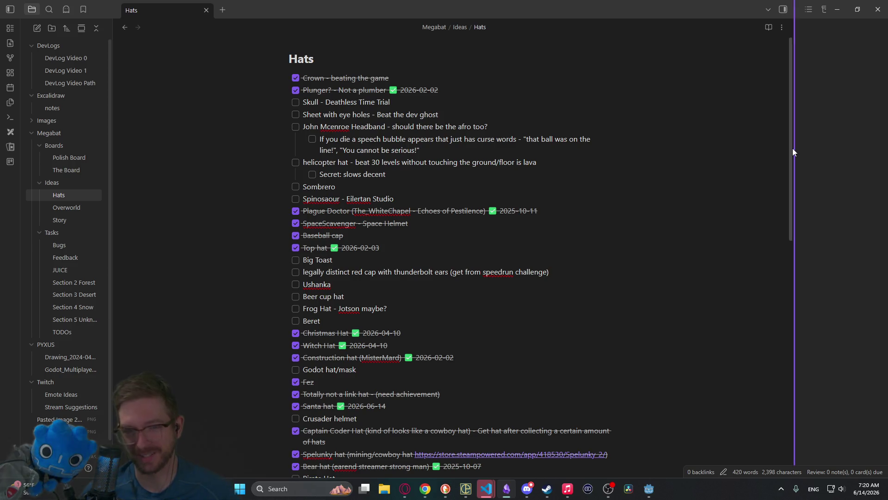
drag(793, 148, 792, 210)
scroll(787, 287, down, 1)
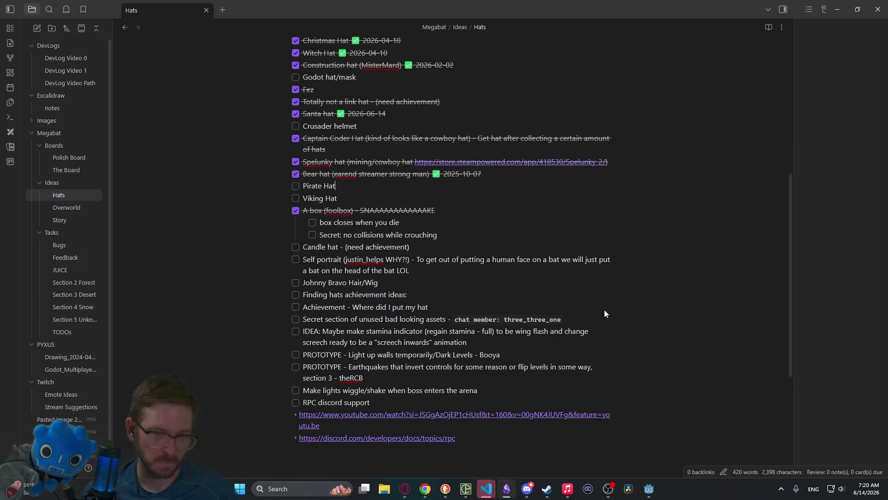
scroll(540, 295, up, 10)
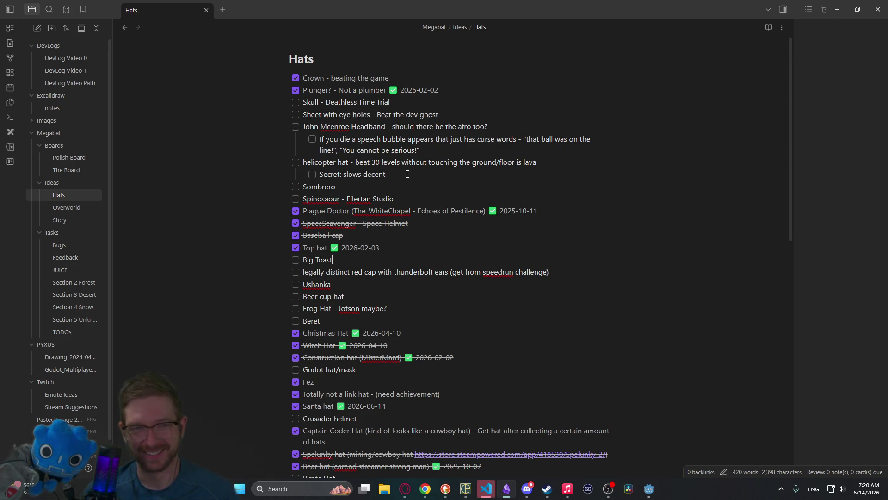
click(839, 12)
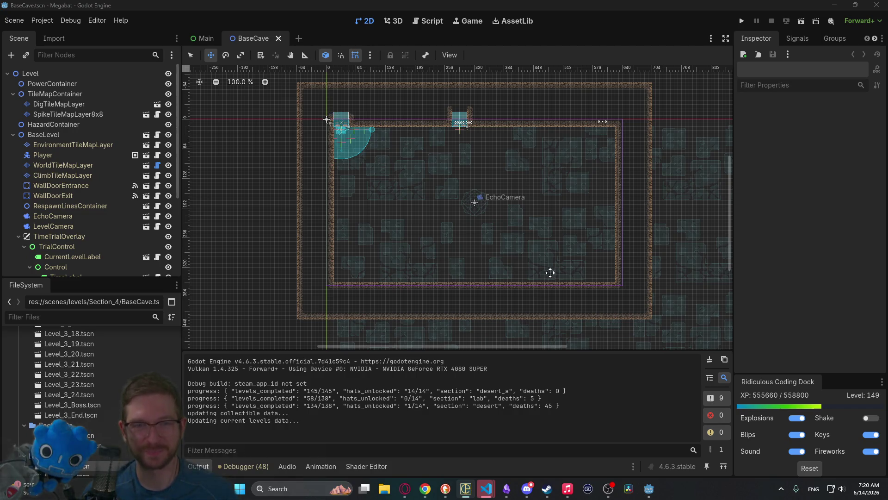
Step: Delete the DigTileMapLayer and SpikeTileMapLayer8x8 nodes from BaseCave's TileMapContainer
scroll(103, 237, down, 5)
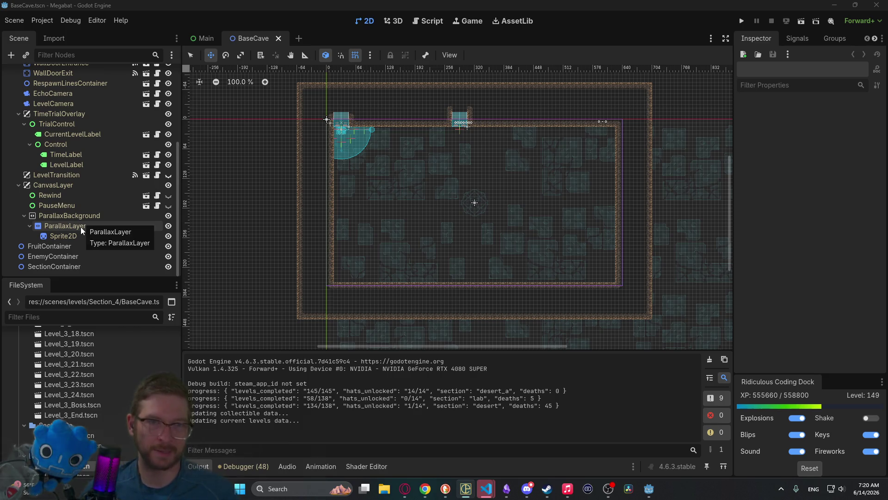
scroll(82, 230, up, 5)
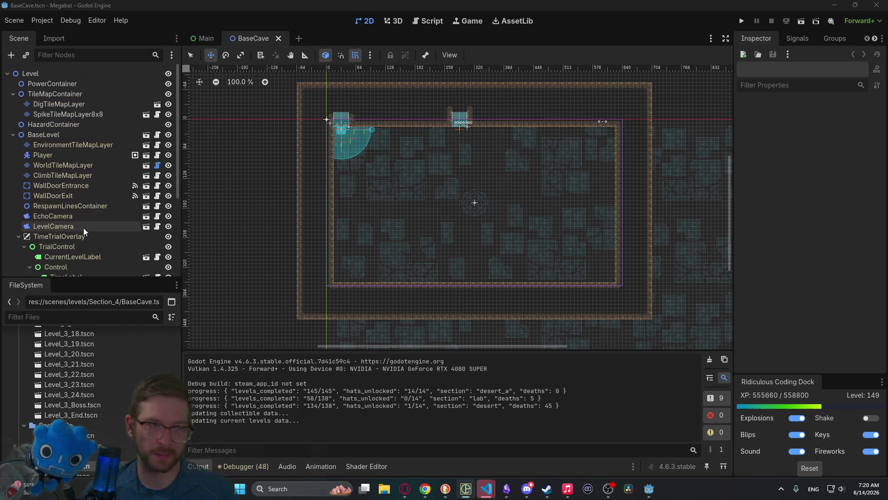
click(59, 104)
click(61, 115)
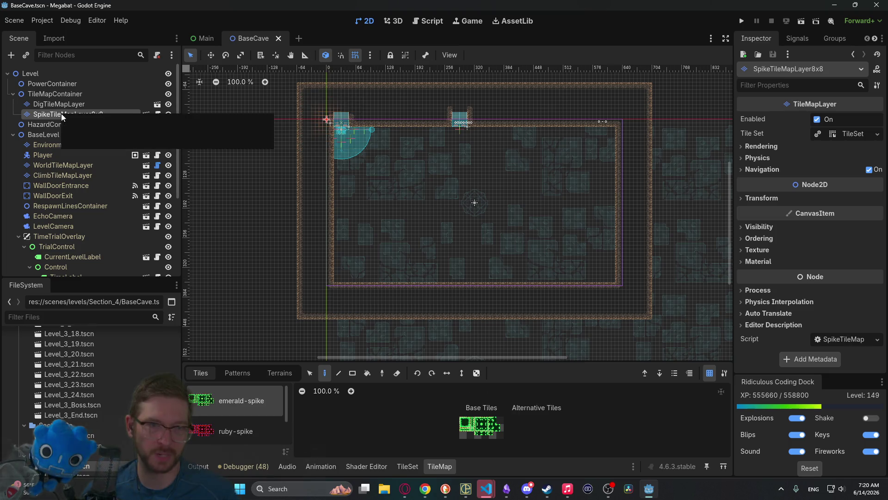
click(58, 104)
shift+click(51, 114)
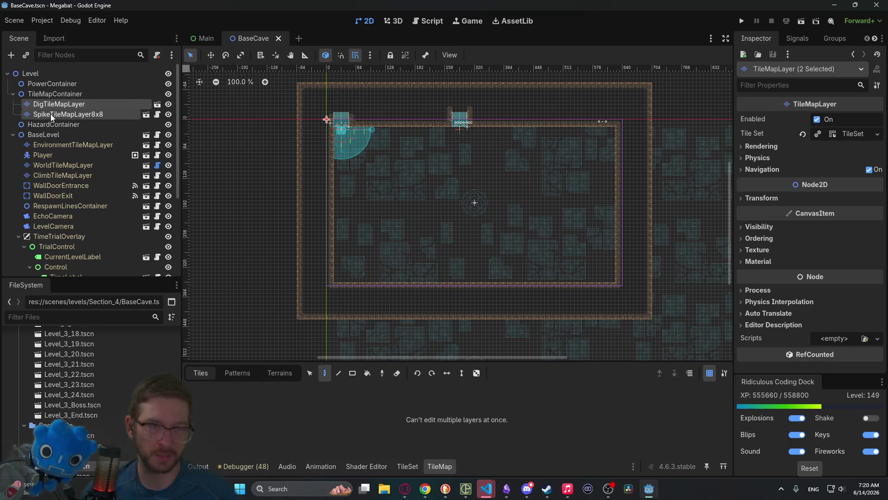
key(Delete)
key(Return)
Step: Select the BaseLevel node and open its Section dropdown in the Inspector
scroll(85, 184, down, 4)
scroll(85, 184, up, 5)
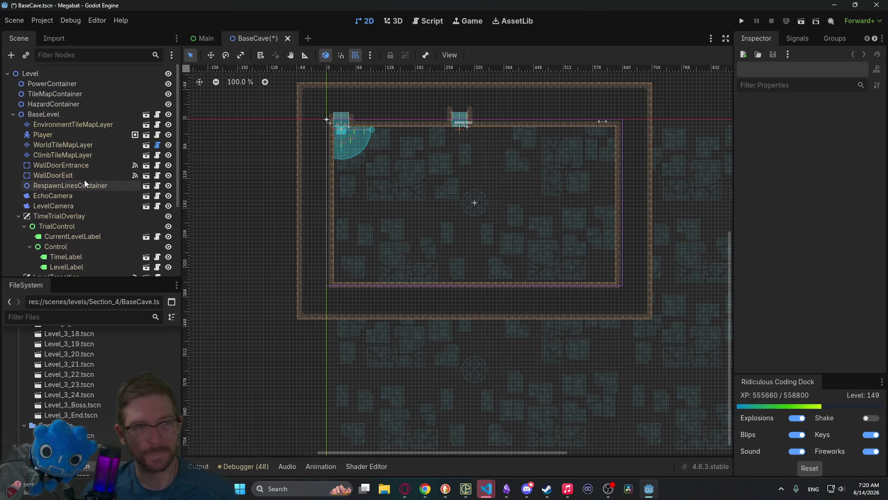
click(44, 113)
click(823, 134)
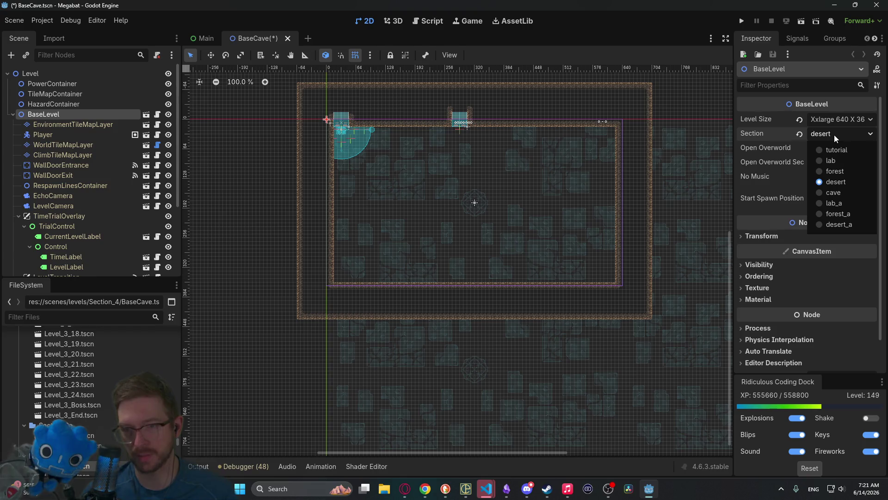
Step: Set BaseLevel's section to cave and save the BaseCave scene with Ctrl+S
click(826, 191)
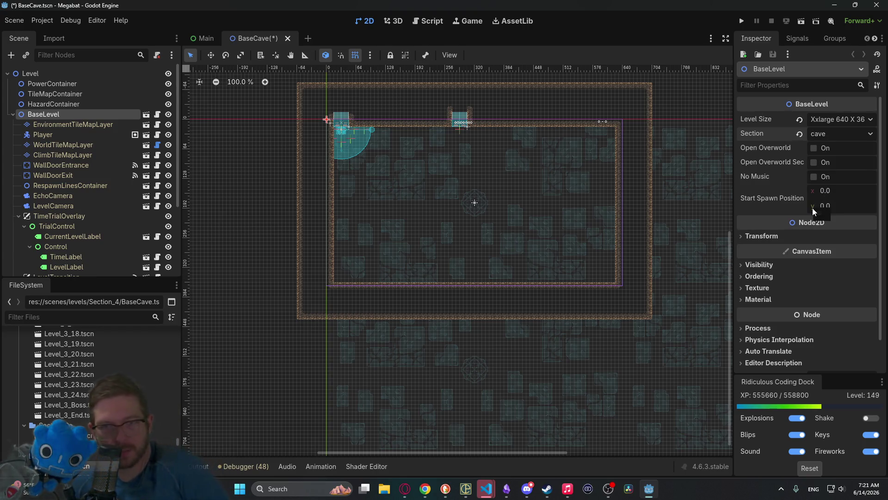
key(ctrl+s)
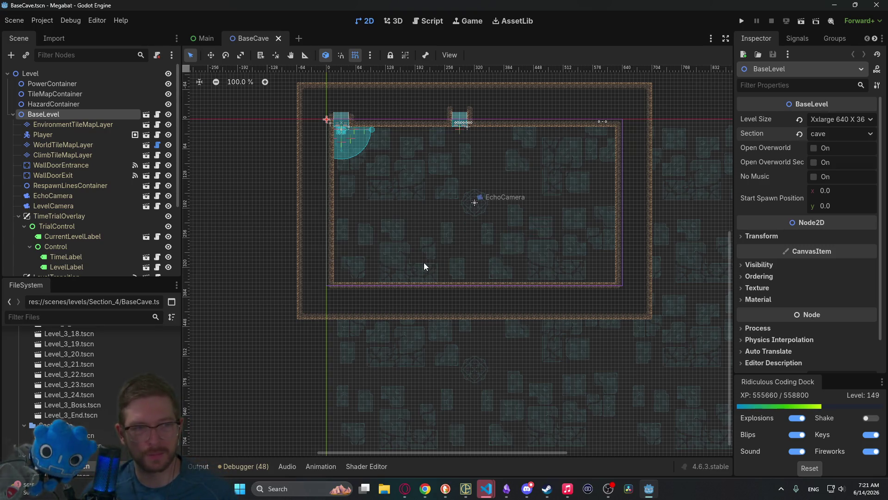
Step: Check WorldTileMapLayer's From Source ID options, then open its script
click(84, 145)
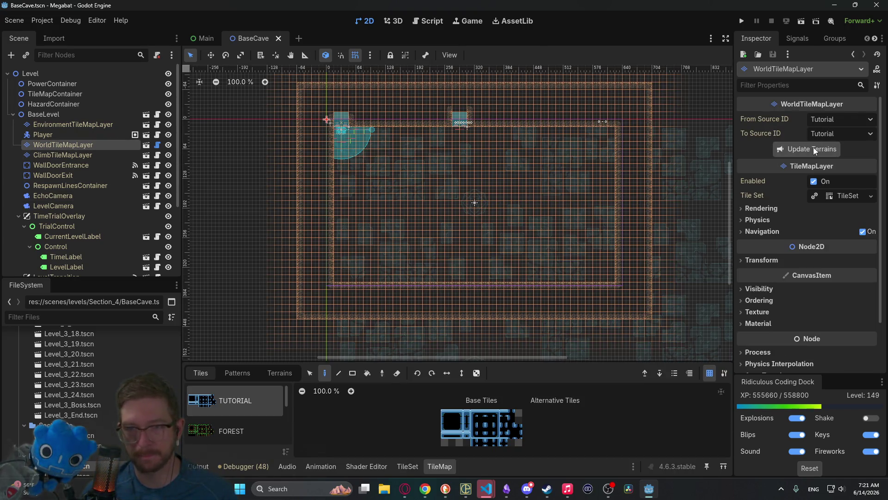
click(842, 122)
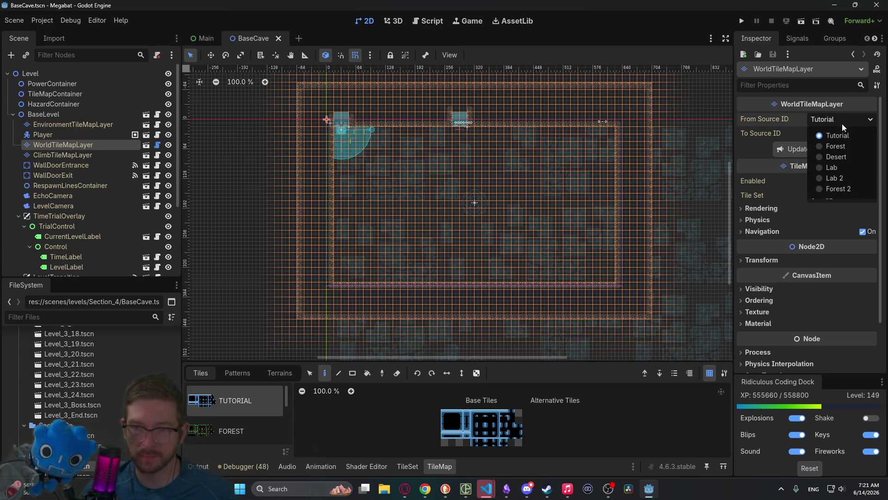
click(159, 146)
click(159, 147)
Step: Review the terrain source enum near FOREST_2 and enlarge the TileMap panel to show every tile source
scroll(458, 162, up, 4)
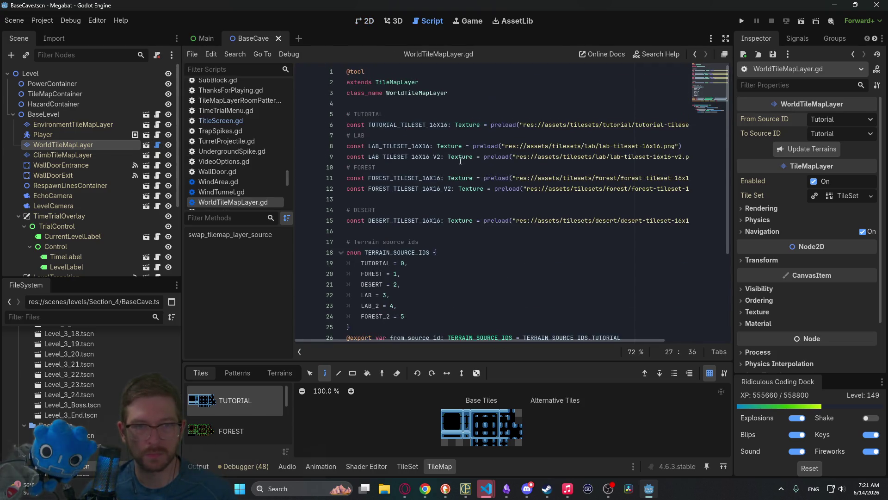
scroll(436, 154, down, 1)
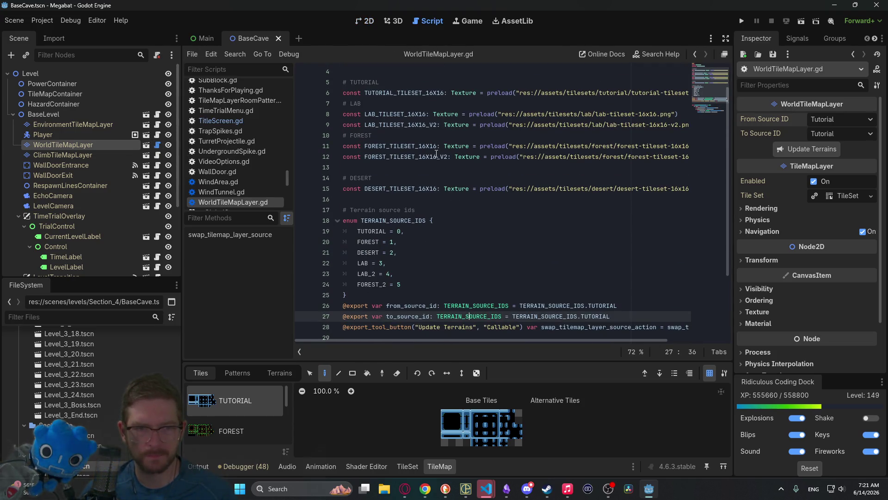
click(421, 279)
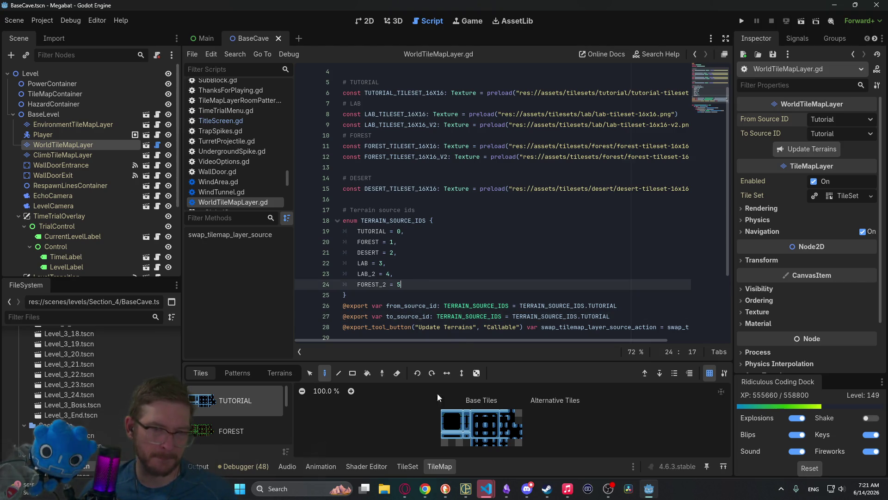
scroll(229, 419, down, 5)
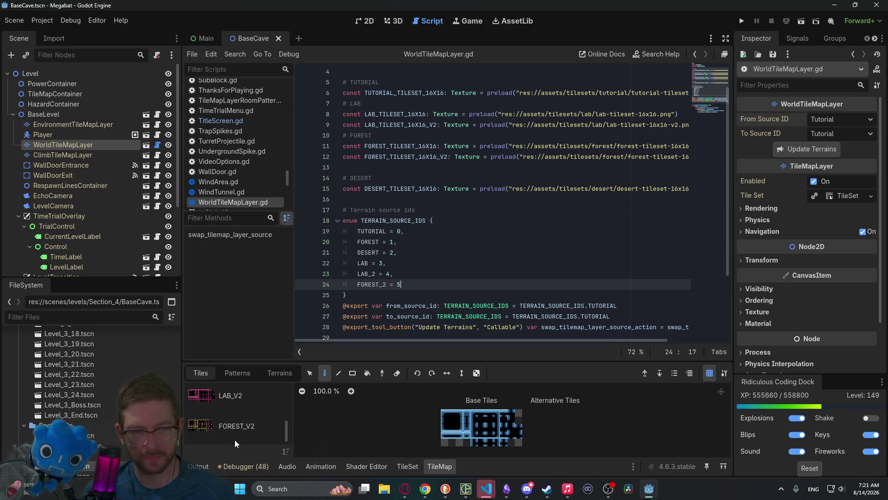
scroll(229, 424, up, 1)
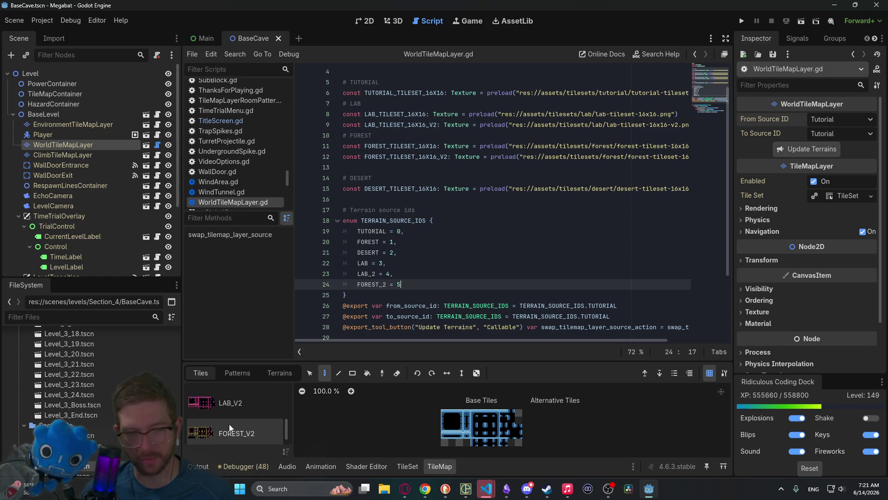
scroll(229, 424, down, 1)
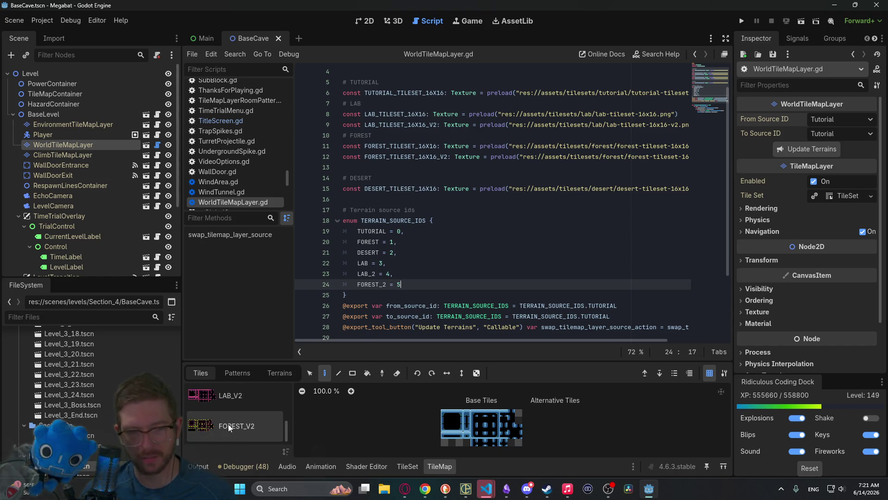
mouse_move(229, 425)
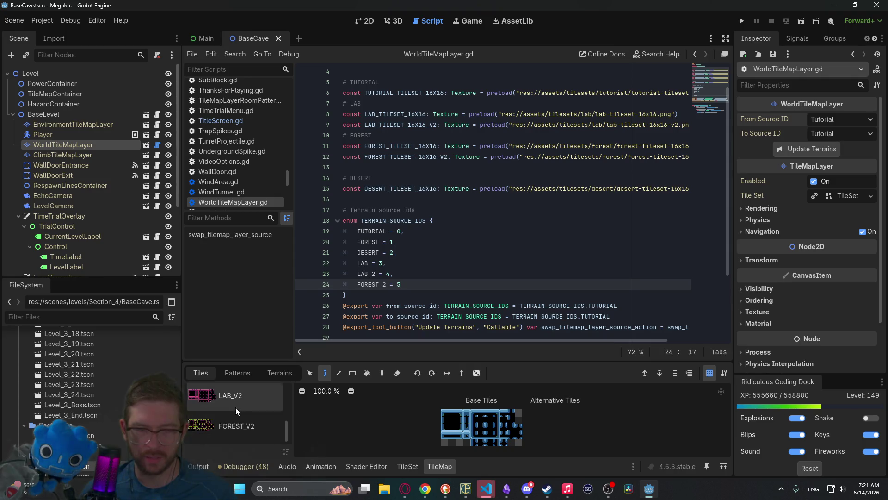
scroll(241, 411, up, 3)
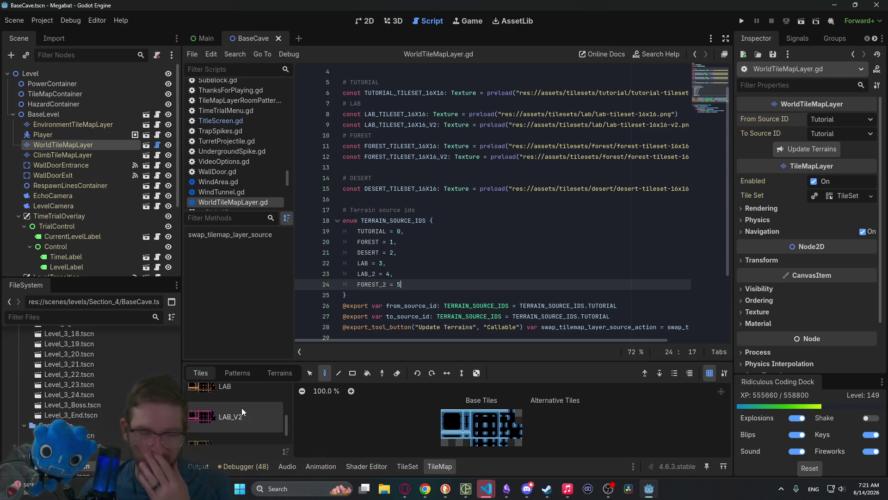
scroll(241, 410, up, 1)
scroll(232, 409, down, 2)
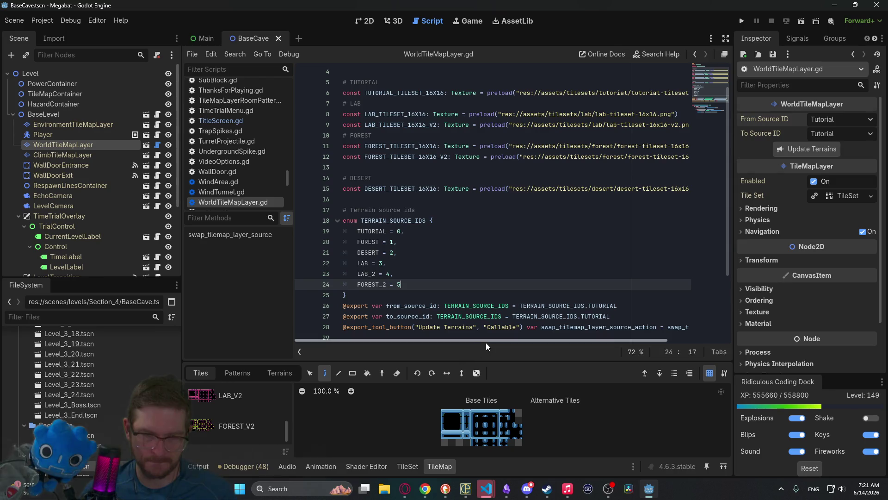
drag(493, 360, 482, 244)
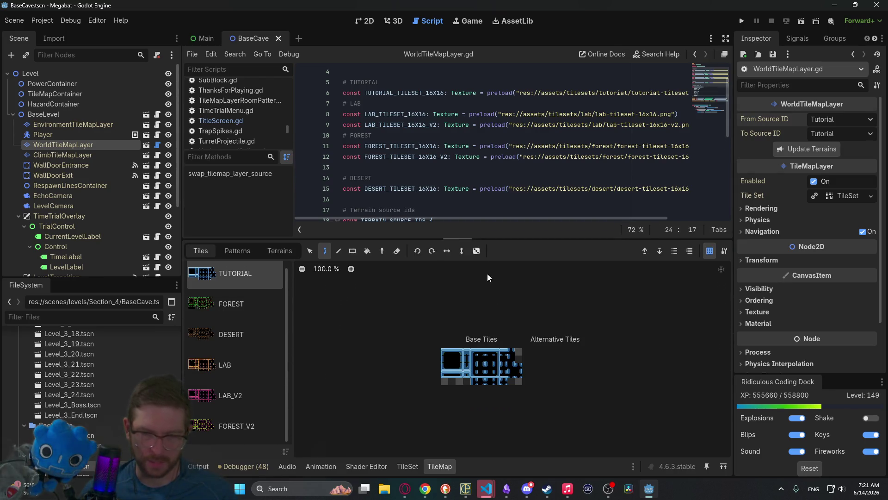
key(alt+Tab)
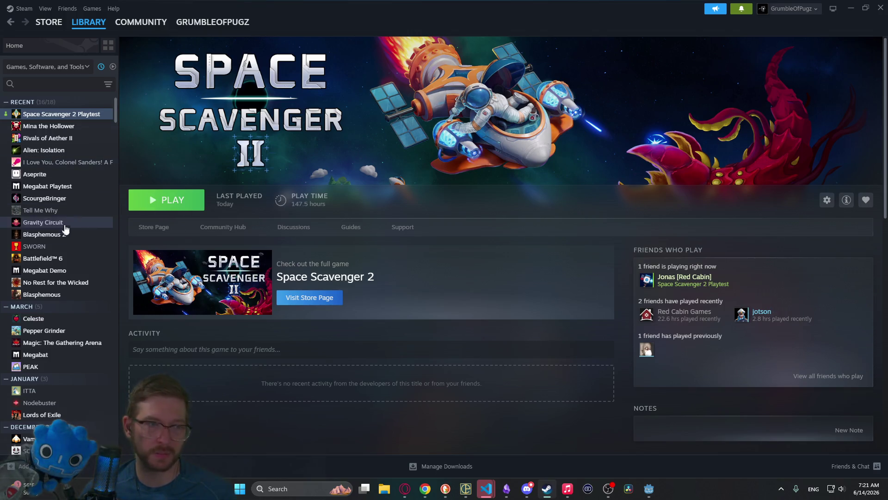
Step: Launch Aseprite and create a new folder named cave under assets/tilesets
double_click(101, 176)
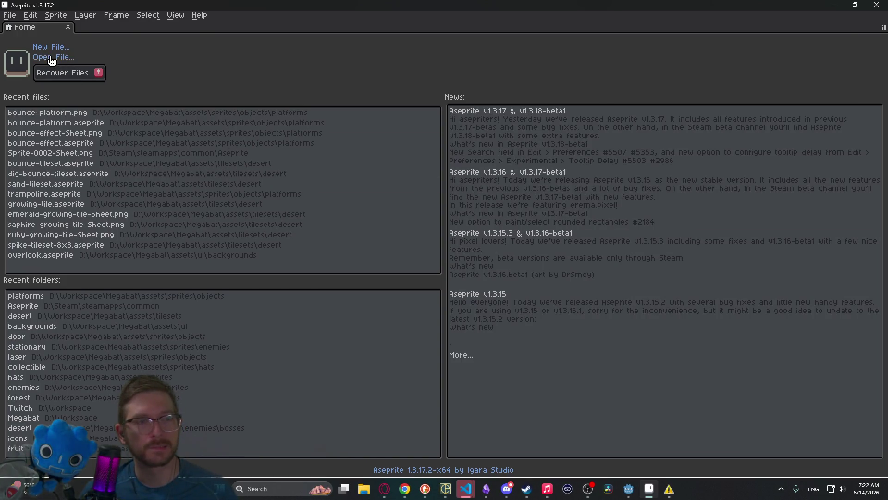
click(52, 59)
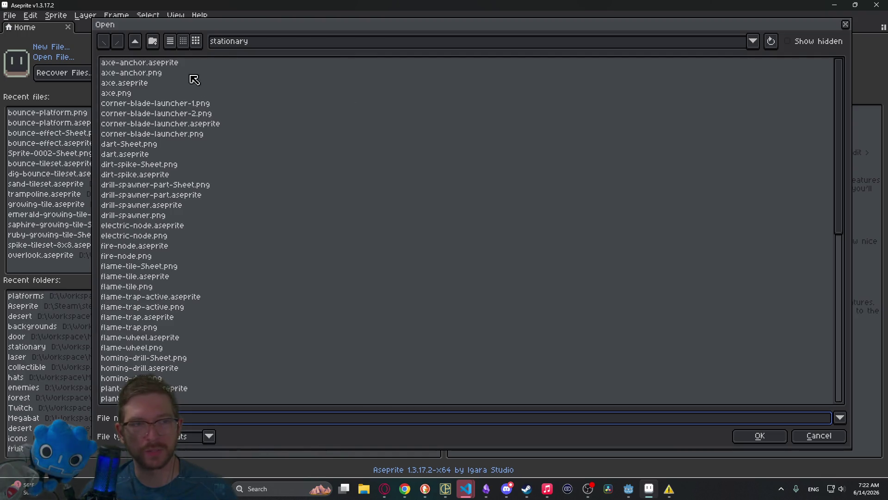
click(138, 43)
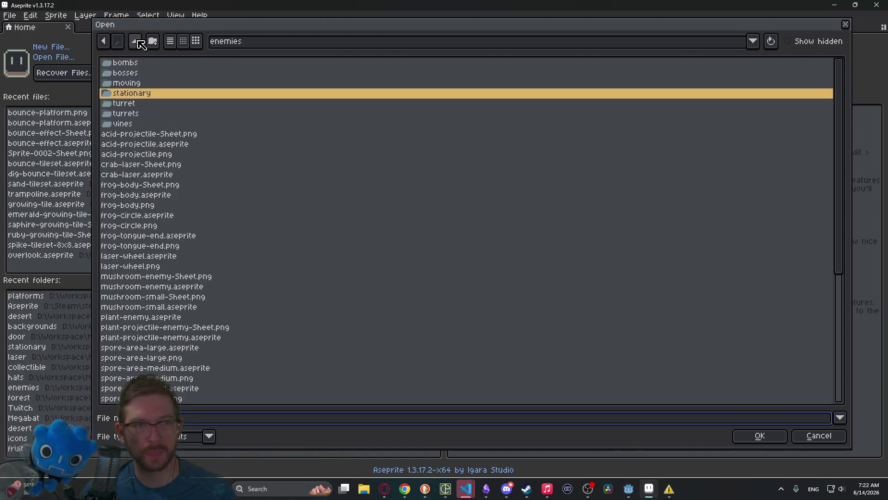
click(138, 43)
click(138, 43)
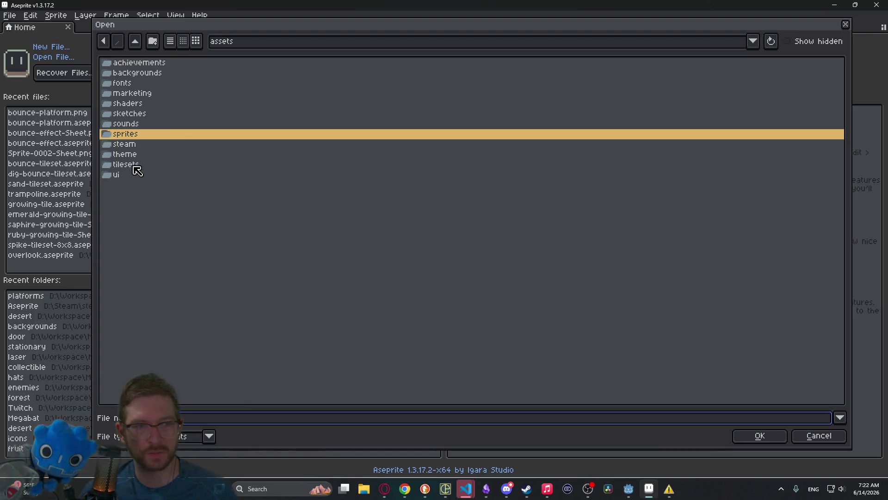
double_click(144, 165)
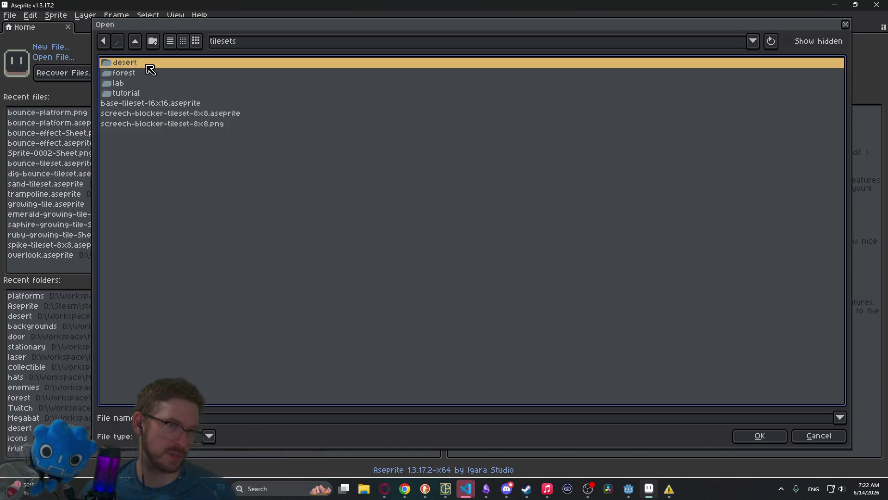
click(152, 41)
text(cave)
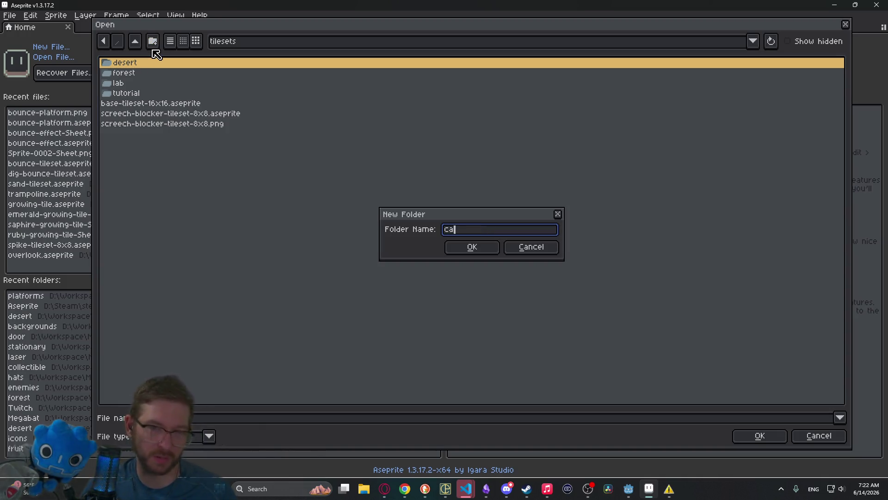
key(Return)
Step: Open desert/desert-tileset-16x16.aseprite
click(135, 41)
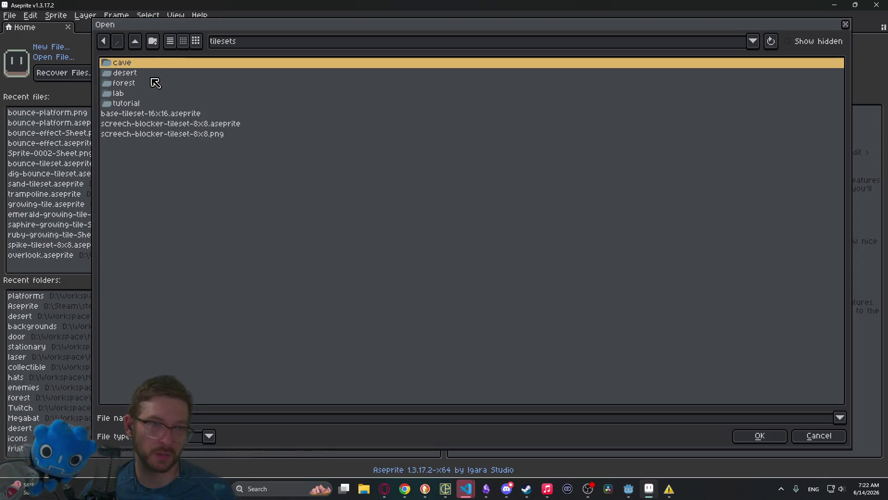
double_click(143, 75)
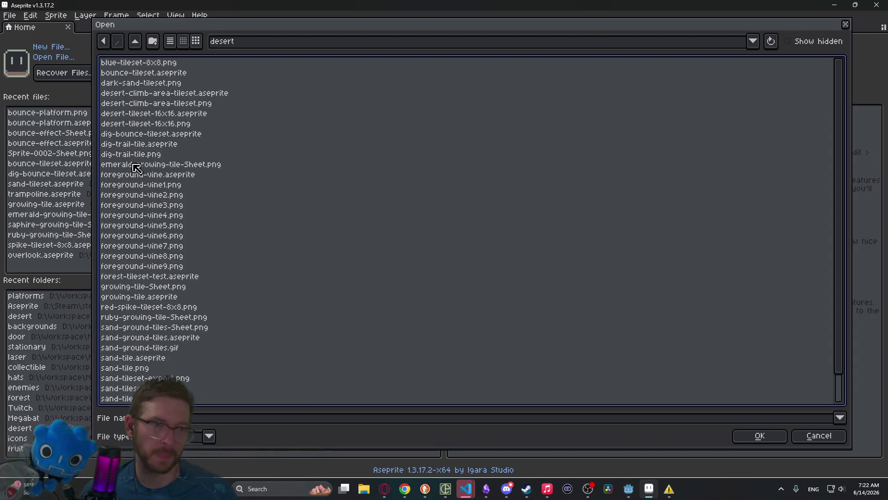
click(160, 117)
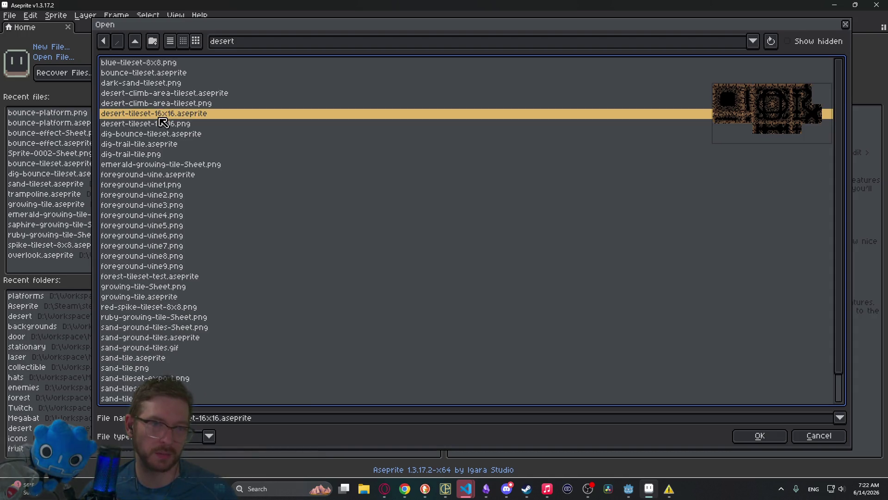
double_click(179, 114)
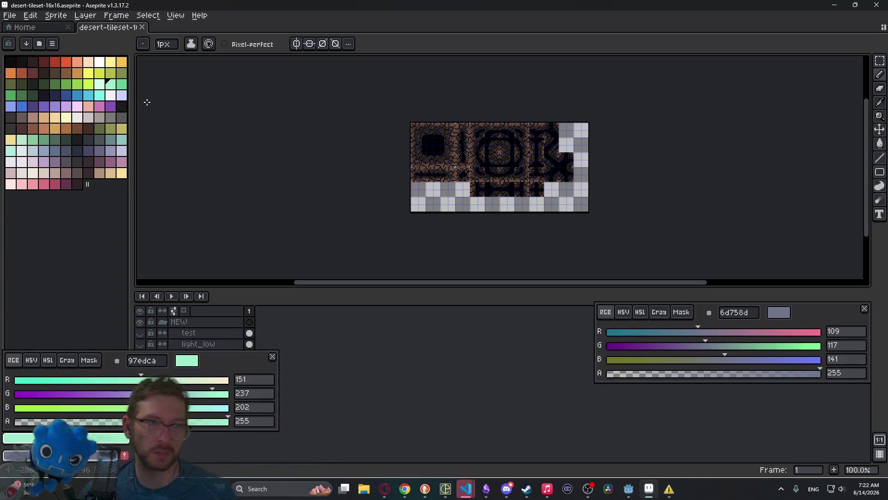
Step: Save the tileset as cave-tileset-16x16.aseprite in the tilesets/cave folder
click(10, 15)
click(43, 72)
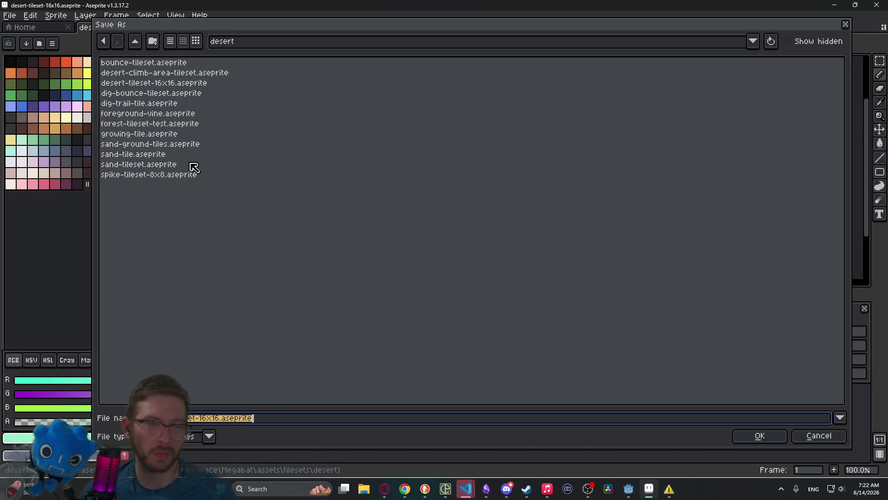
click(135, 41)
double_click(134, 66)
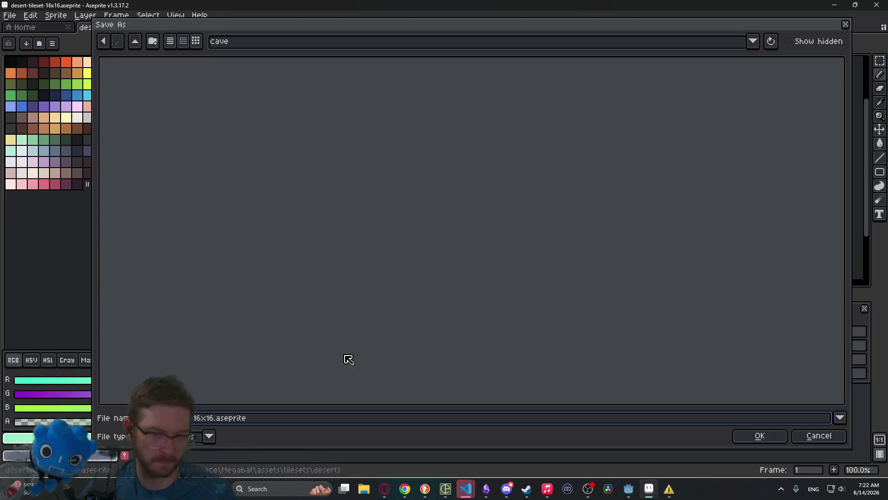
click(774, 430)
Step: Hide the new_base Copy layer and show the blue new_base layer instead
mouse_move(248, 368)
mouse_down()
mouse_move(806, 385)
mouse_move(830, 401)
mouse_move(835, 190)
mouse_move(837, 211)
mouse_up()
scroll(446, 134, up, 3)
scroll(446, 134, down, 2)
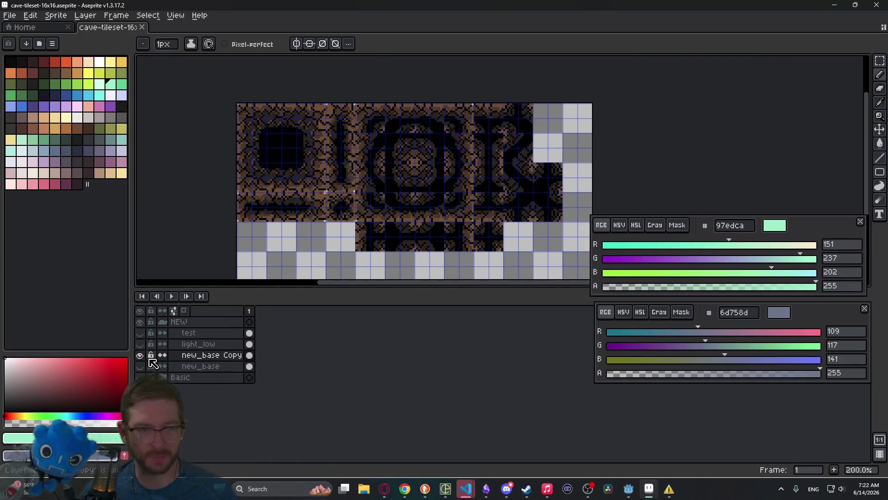
click(222, 355)
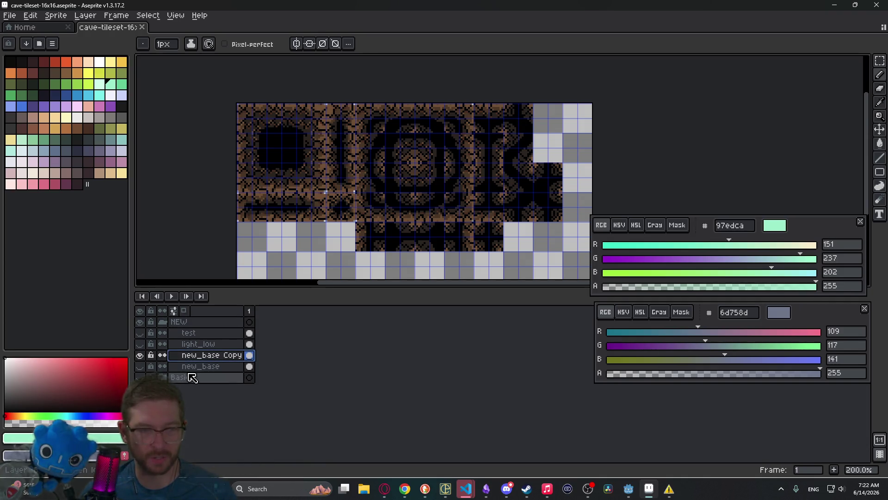
click(139, 355)
click(140, 366)
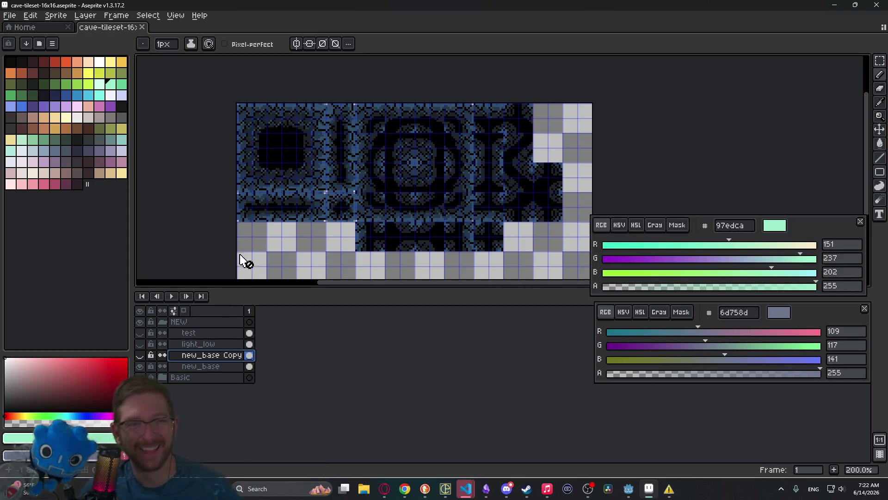
click(10, 15)
click(46, 82)
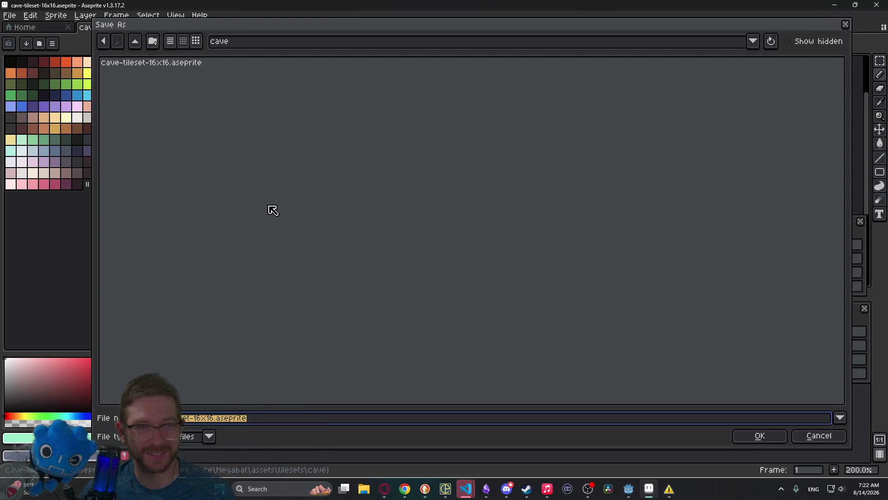
Step: Export the cave tileset as the single image cave-tileset-16x16.png instead of a sprite sheet
click(740, 437)
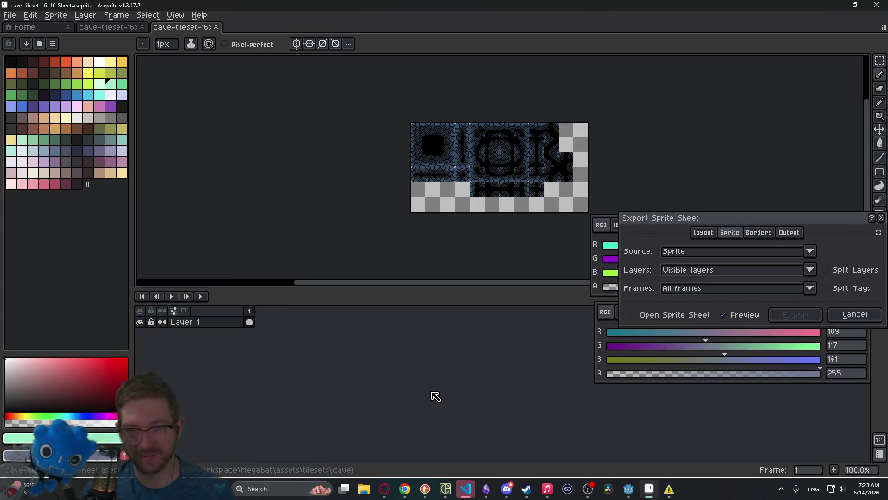
key(Escape)
key(ctrl+alt+shift+s)
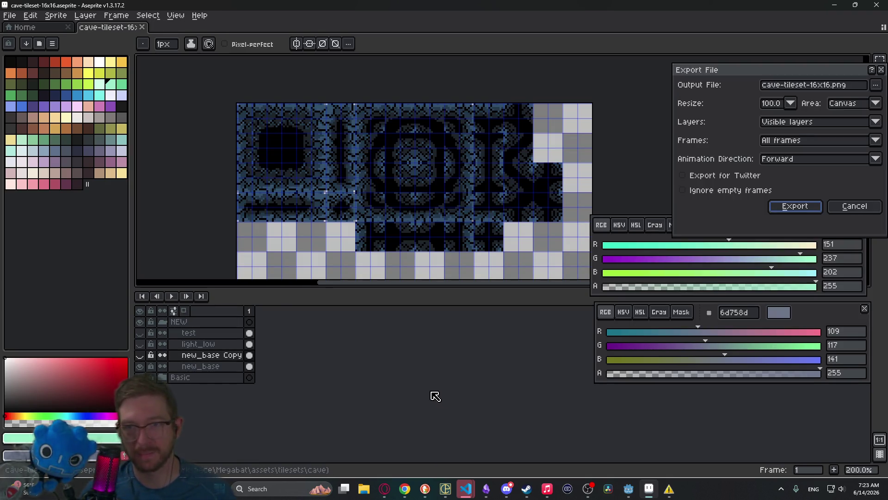
key(Return)
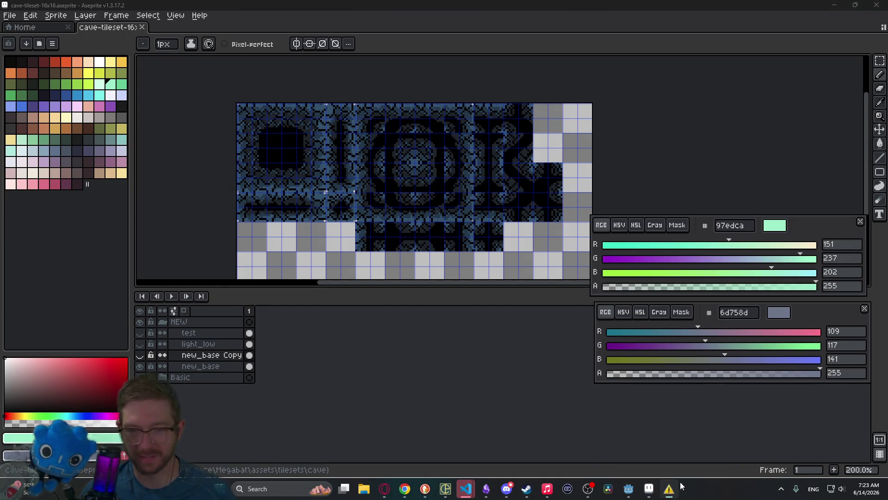
Step: Dismiss the Program Compatibility Assistant warning and return to the Godot project
right_click(677, 482)
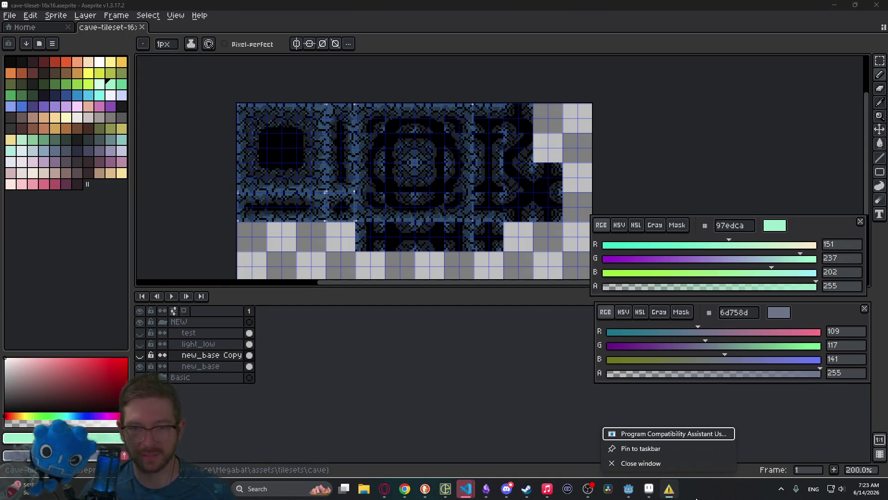
click(786, 422)
click(671, 492)
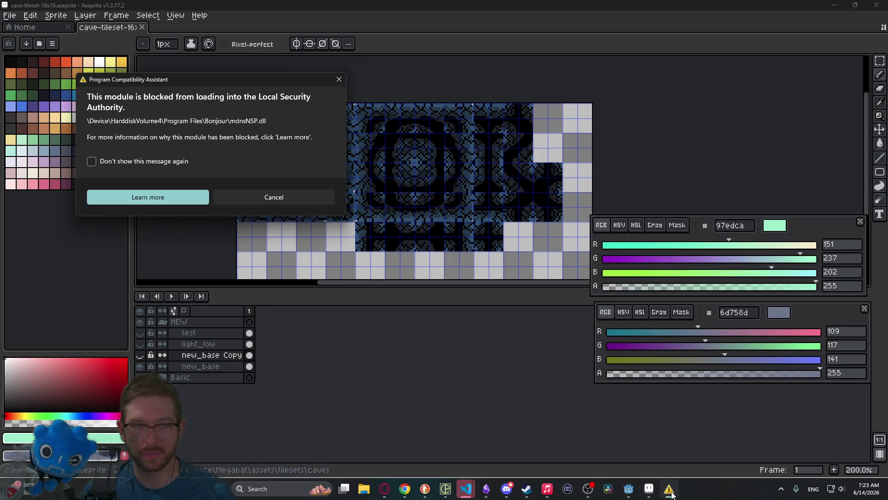
click(339, 79)
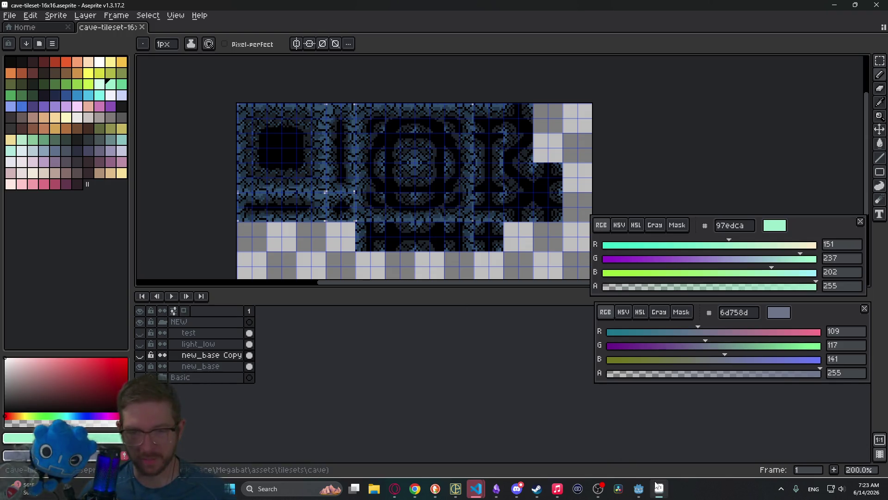
click(637, 493)
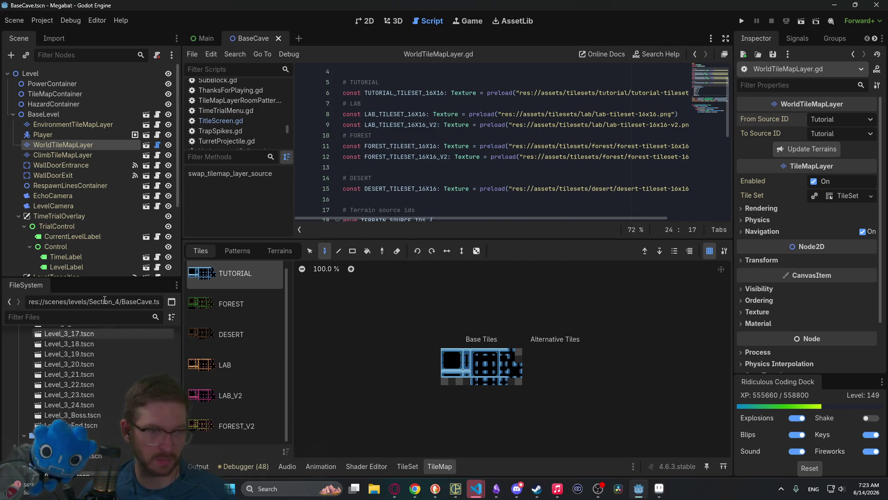
Step: Open WorldTileMapLayer.tscn in 2D, select its node, and filter FileSystem for 'cave'
click(146, 145)
click(365, 21)
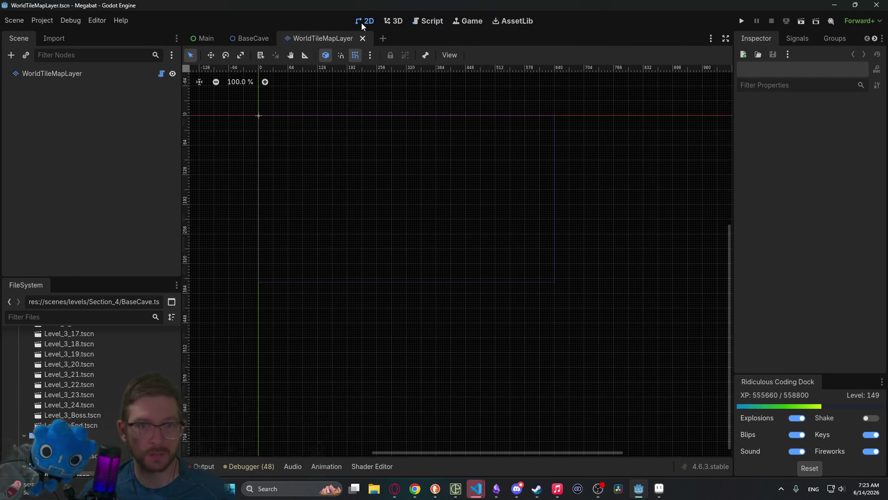
click(52, 75)
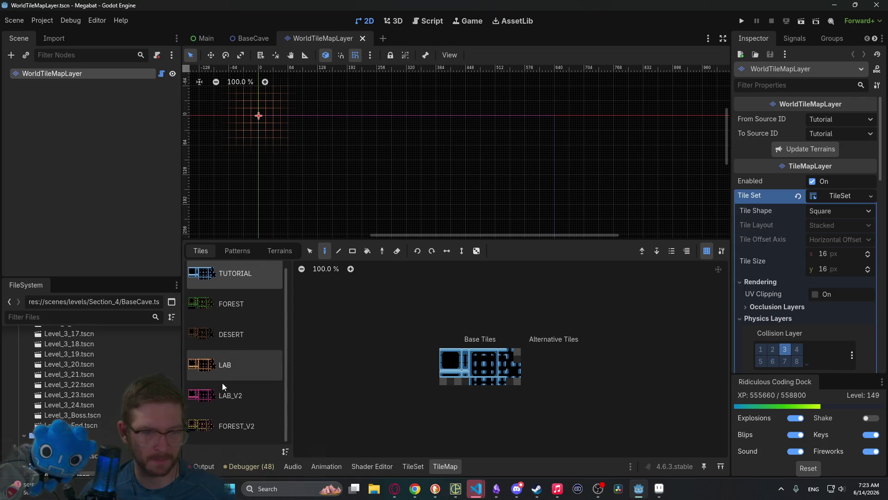
text(cave)
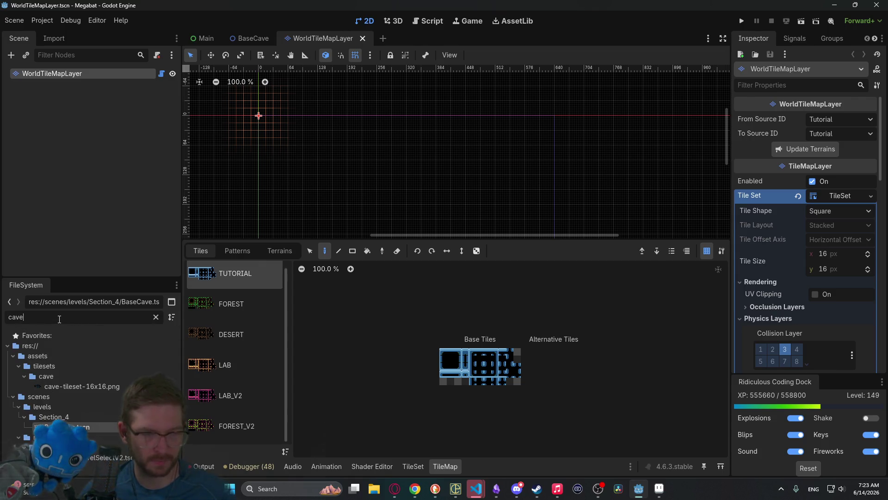
Step: Add cave-tileset-16x16.png as a new atlas with auto-created tiles, named CAVE
mouse_move(104, 386)
mouse_down()
mouse_move(194, 416)
mouse_move(216, 442)
mouse_move(221, 420)
mouse_move(72, 390)
mouse_move(112, 386)
mouse_move(227, 425)
mouse_move(233, 435)
mouse_move(221, 440)
mouse_up()
click(413, 466)
click(411, 264)
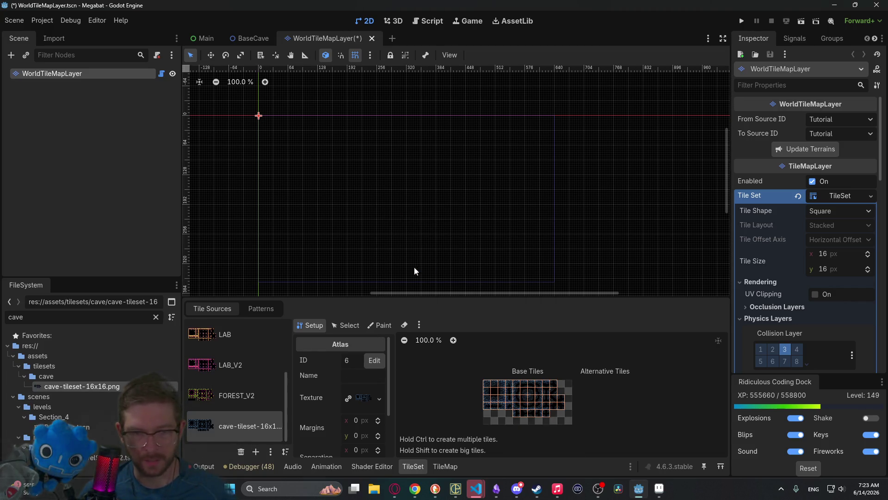
drag(522, 296, 525, 204)
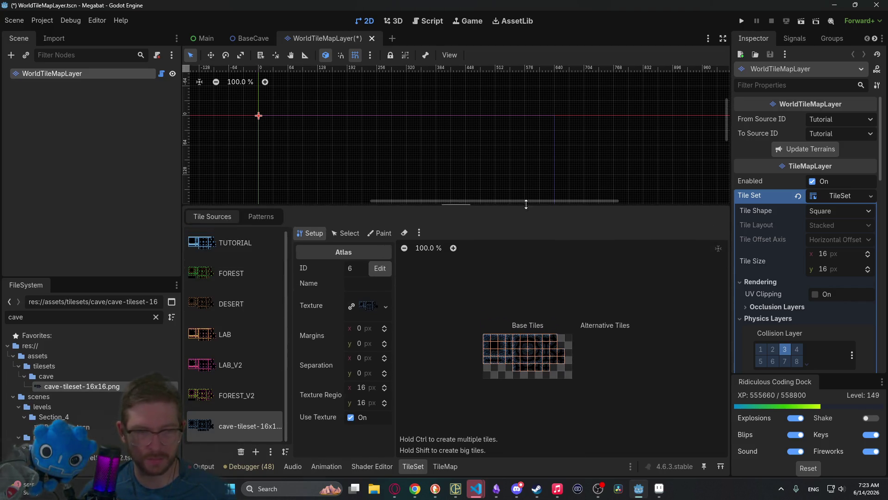
click(367, 286)
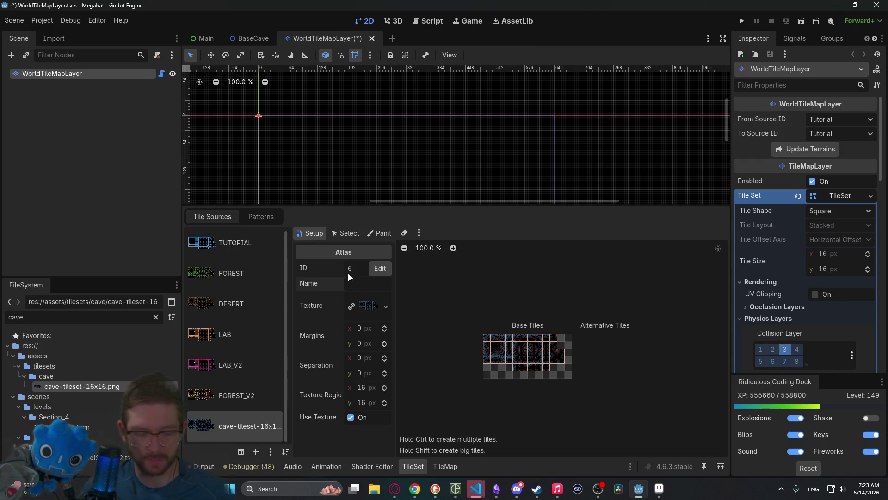
text(CAVE)
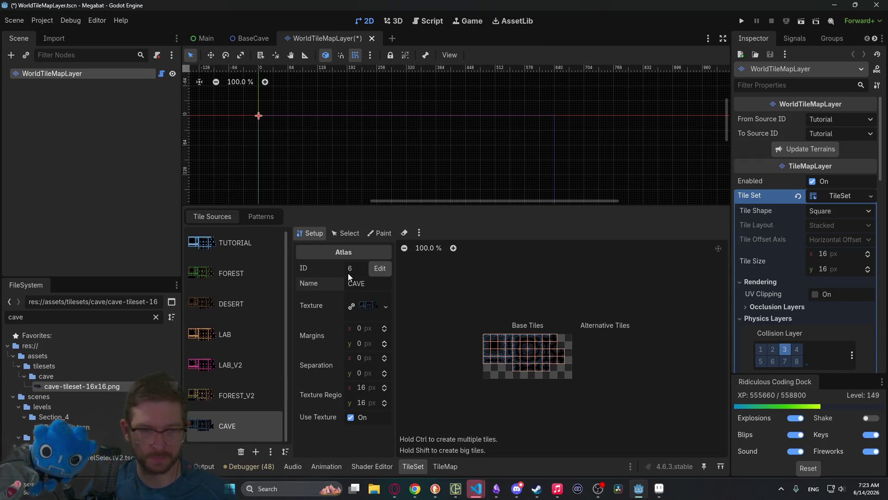
click(349, 234)
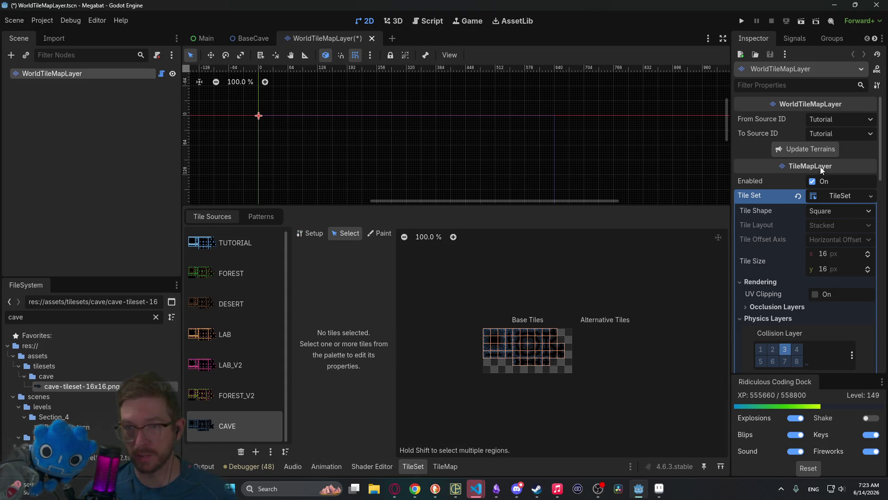
Step: Add an extra terrain set in the Inspector, then delete it again
scroll(839, 203, down, 4)
scroll(853, 287, down, 6)
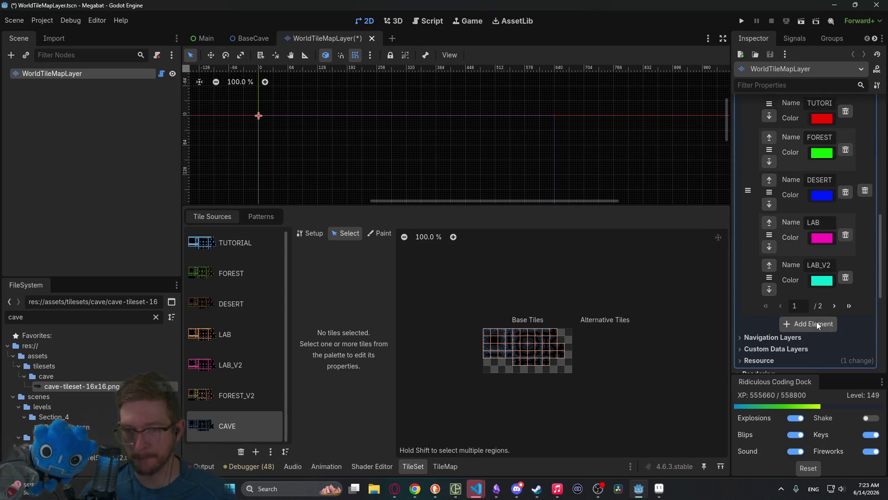
click(817, 324)
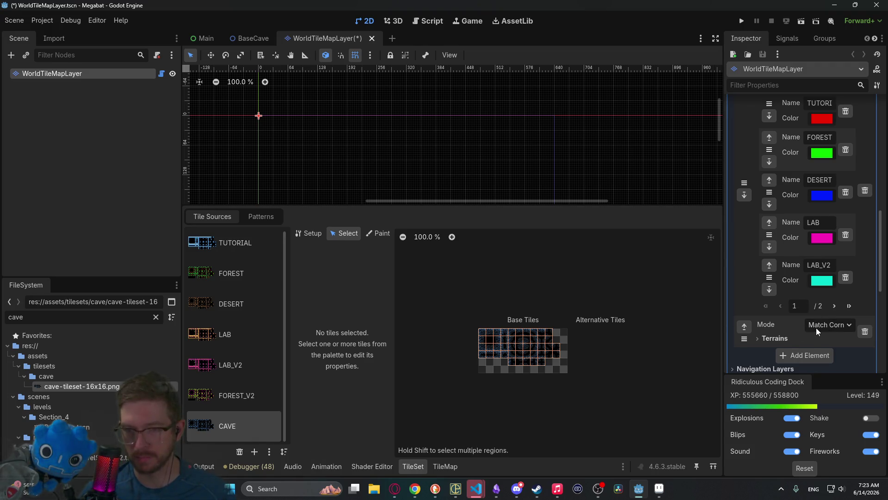
scroll(796, 326, up, 3)
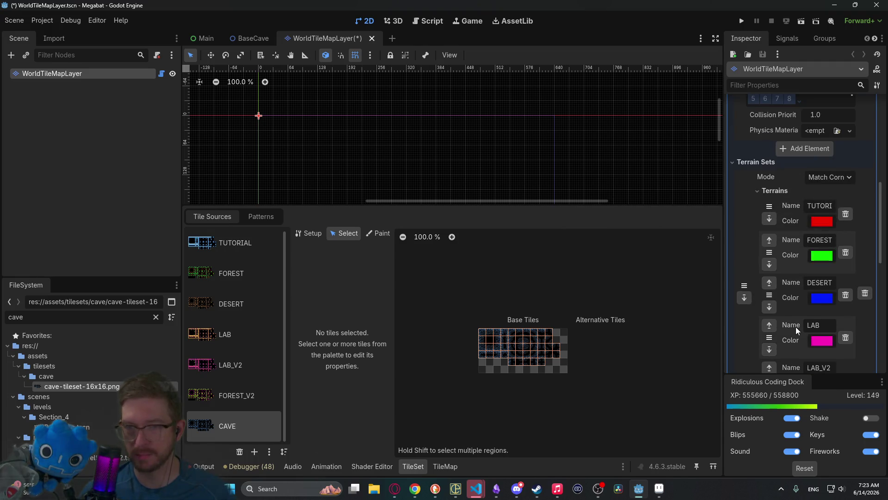
scroll(796, 326, down, 6)
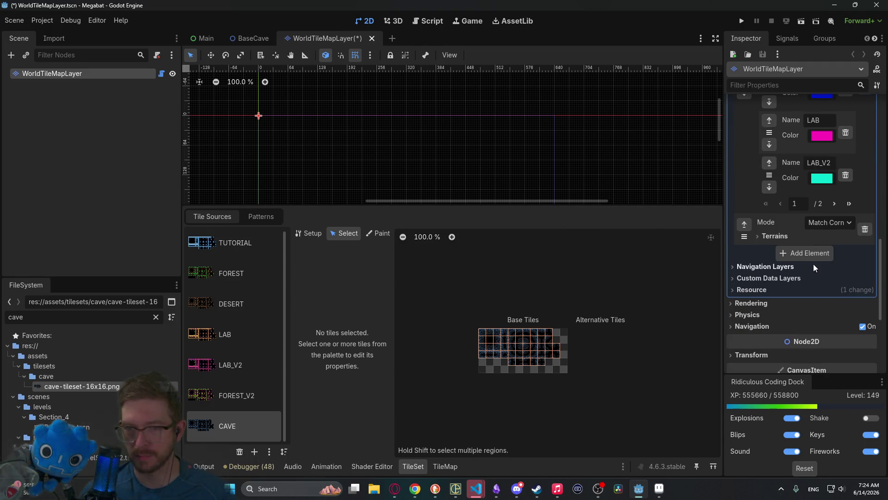
click(781, 239)
click(864, 237)
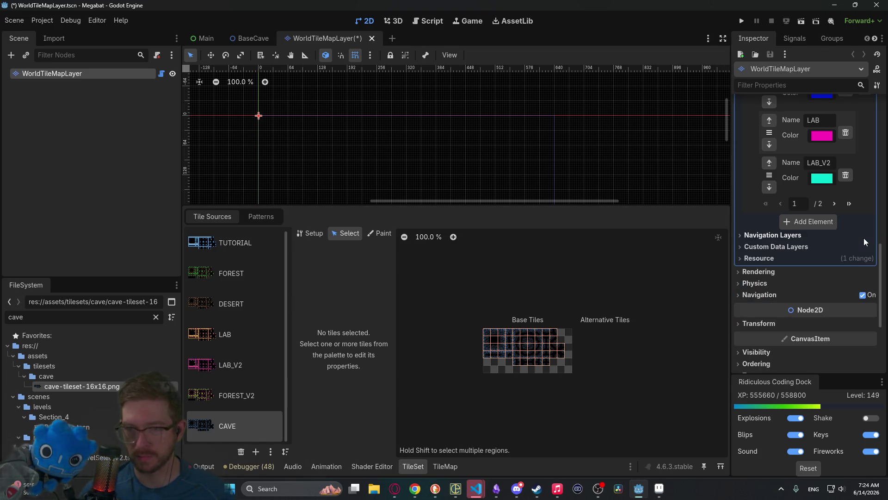
scroll(851, 238, up, 2)
Step: Add a CAVE terrain after FOREST on page 2, coloured dark red #800000
click(834, 273)
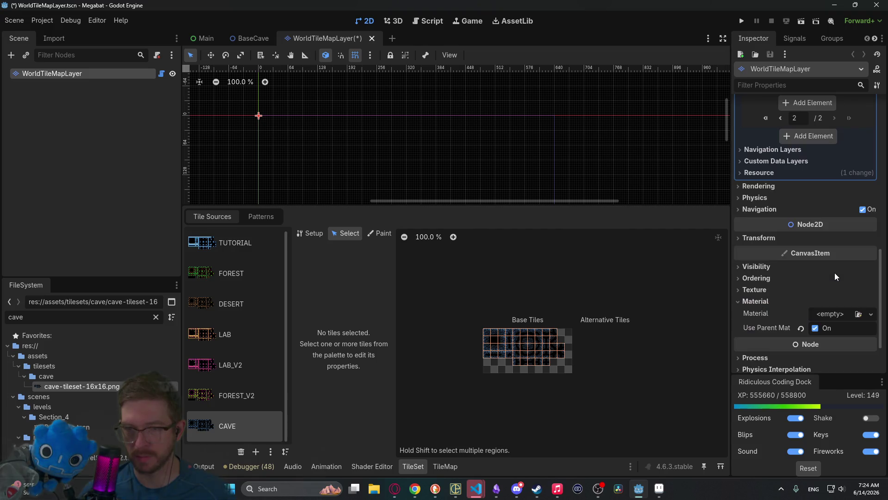
scroll(838, 250, up, 4)
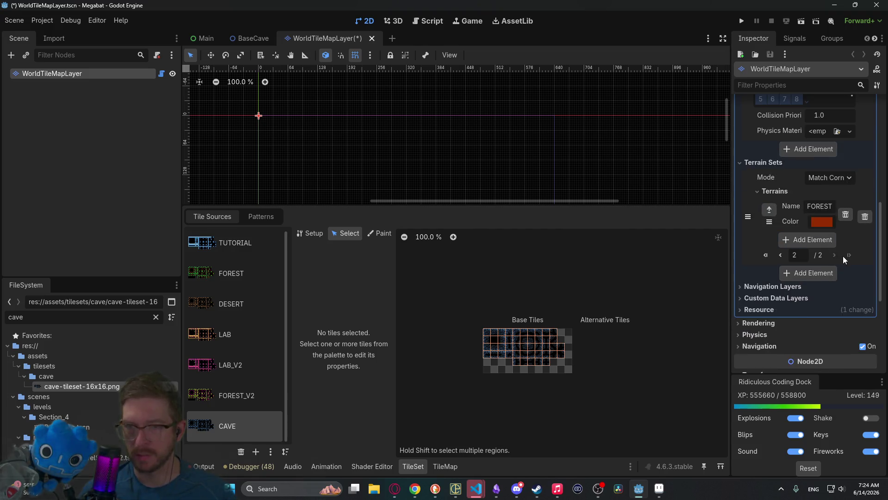
click(807, 239)
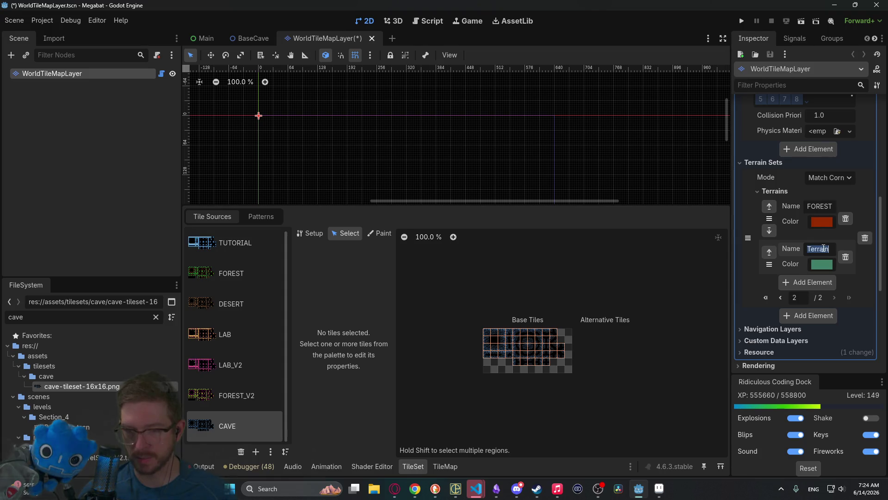
text(CAVE)
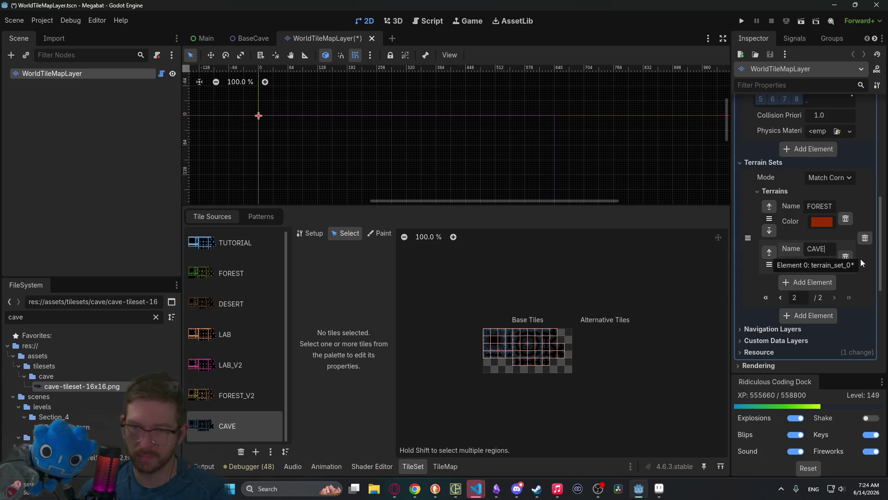
click(827, 267)
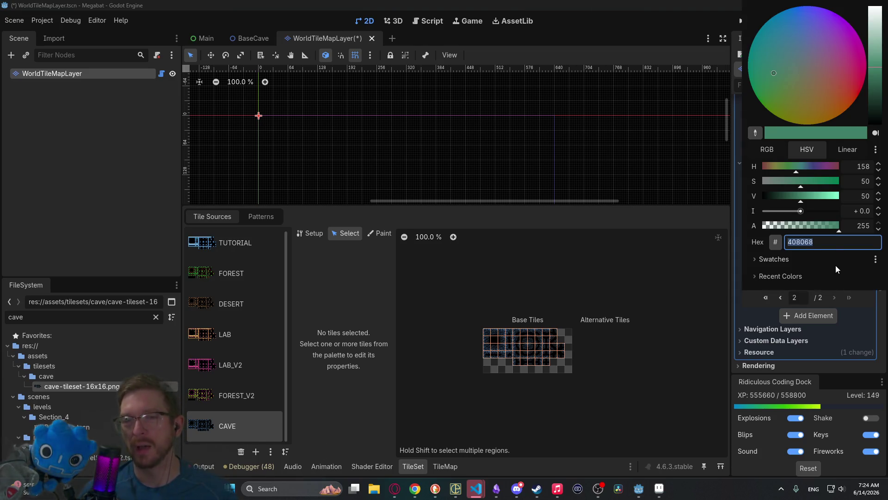
drag(807, 167, 864, 161)
drag(808, 181, 868, 183)
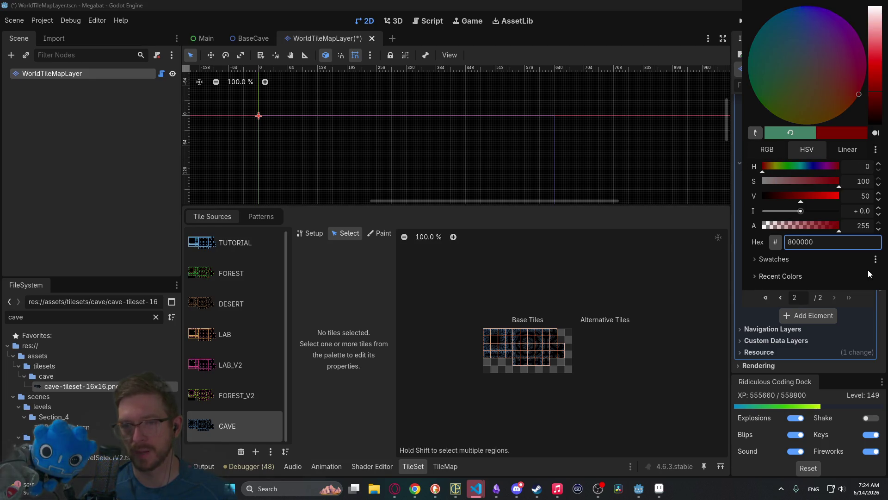
click(885, 314)
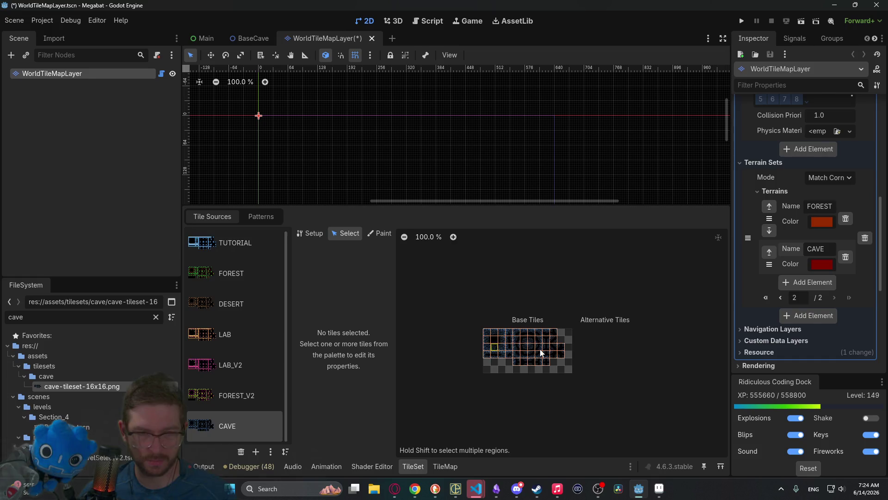
scroll(528, 351, up, 1)
click(372, 236)
click(374, 268)
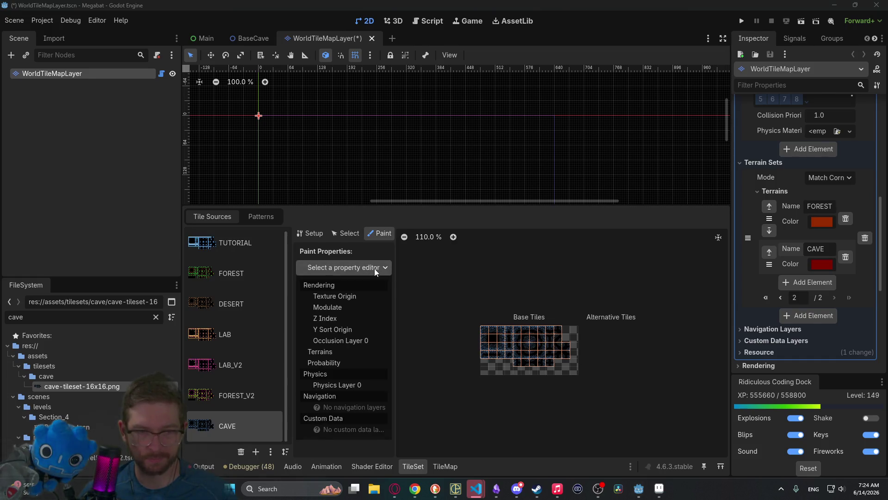
Step: Paint the square Physics Layer 0 collision shape across all cave tiles
click(349, 383)
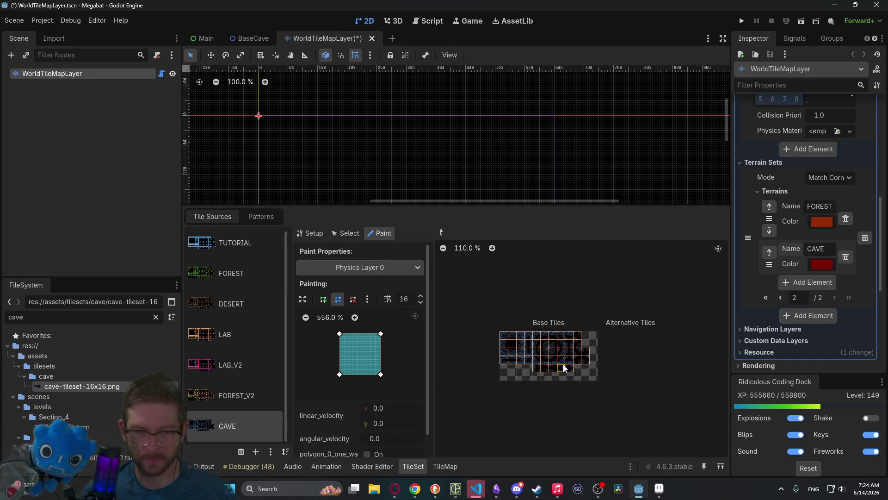
scroll(565, 365, up, 7)
mouse_move(597, 369)
mouse_down()
mouse_move(553, 367)
mouse_move(539, 334)
mouse_move(492, 347)
mouse_move(480, 321)
mouse_move(603, 305)
mouse_move(555, 340)
mouse_move(543, 315)
mouse_move(612, 353)
mouse_move(555, 354)
mouse_move(634, 345)
mouse_move(619, 319)
mouse_move(485, 359)
mouse_up()
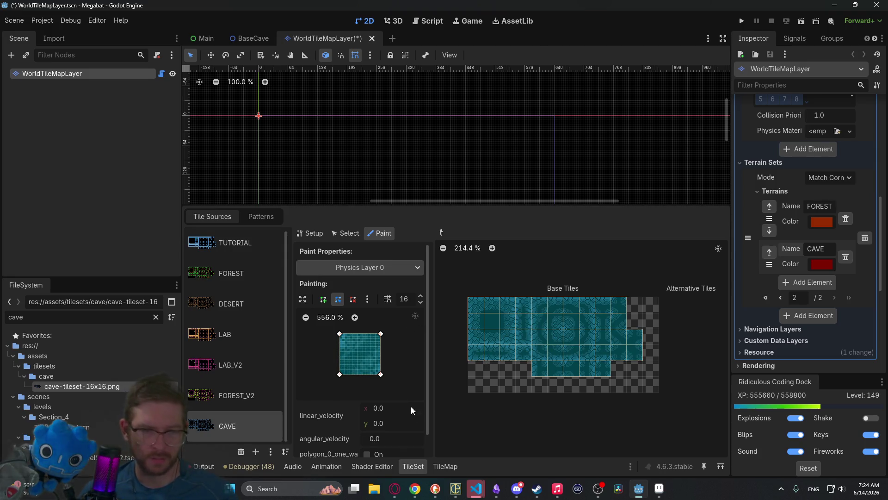
Step: Switch the painted property to Terrains using terrain set 0
click(397, 268)
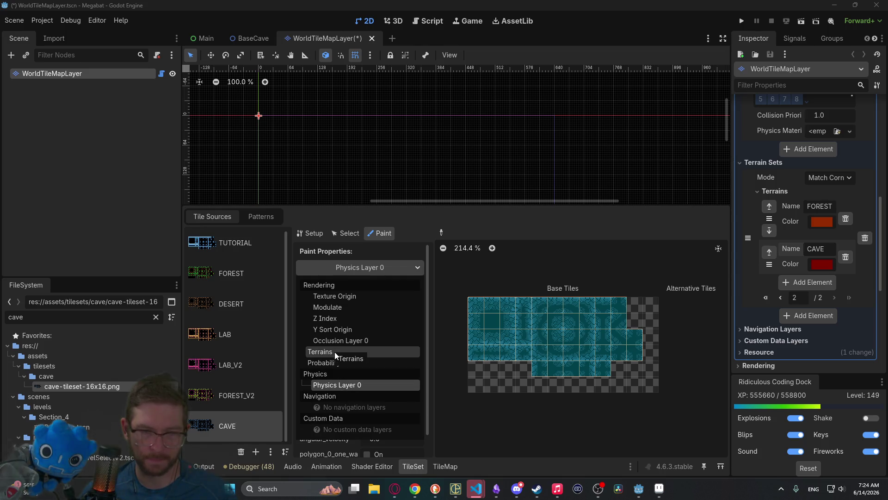
click(335, 351)
click(363, 298)
click(387, 328)
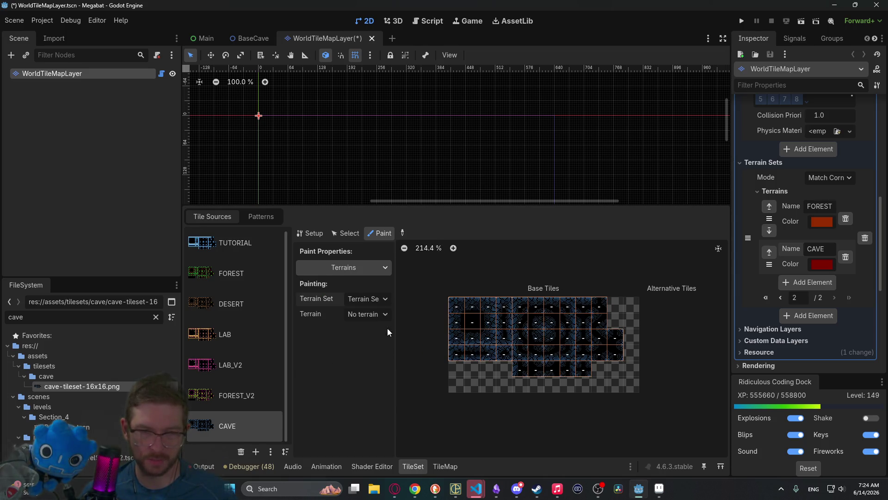
Step: Pick the CAVE terrain and paint it on the first three columns and four right-hand tiles
click(372, 318)
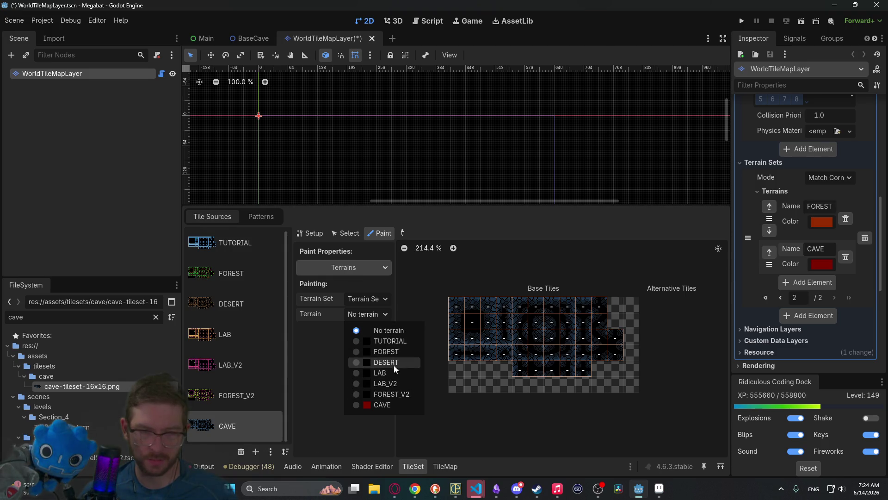
click(388, 406)
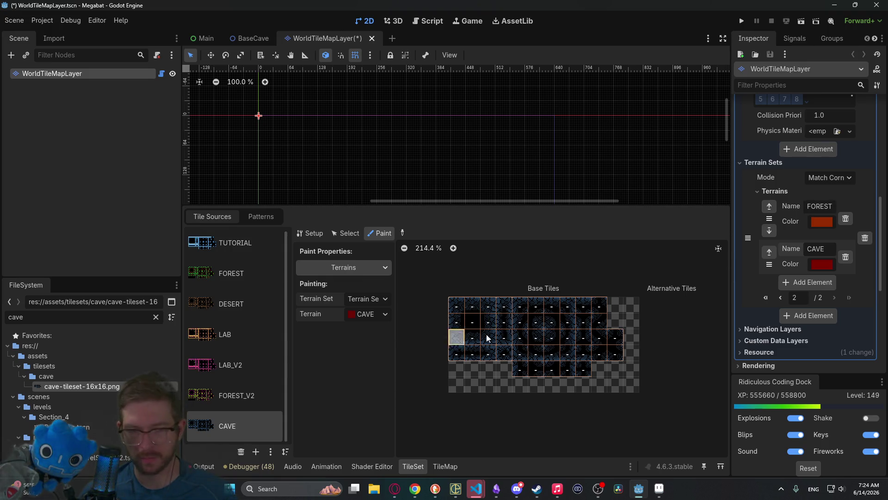
scroll(484, 334, up, 3)
scroll(485, 334, up, 1)
mouse_move(465, 277)
mouse_down()
mouse_move(467, 363)
mouse_move(526, 303)
mouse_move(536, 303)
mouse_move(603, 379)
mouse_move(666, 351)
mouse_move(649, 301)
mouse_move(685, 324)
mouse_up()
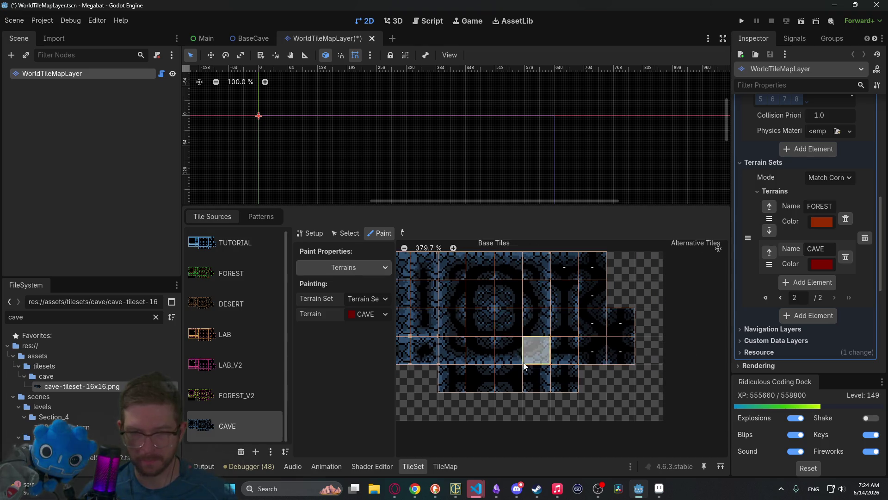
drag(595, 361, 607, 348)
Step: Paint CAVE in an L along edge tiles and fill the dark inner tiles and gap bit
scroll(436, 303, up, 5)
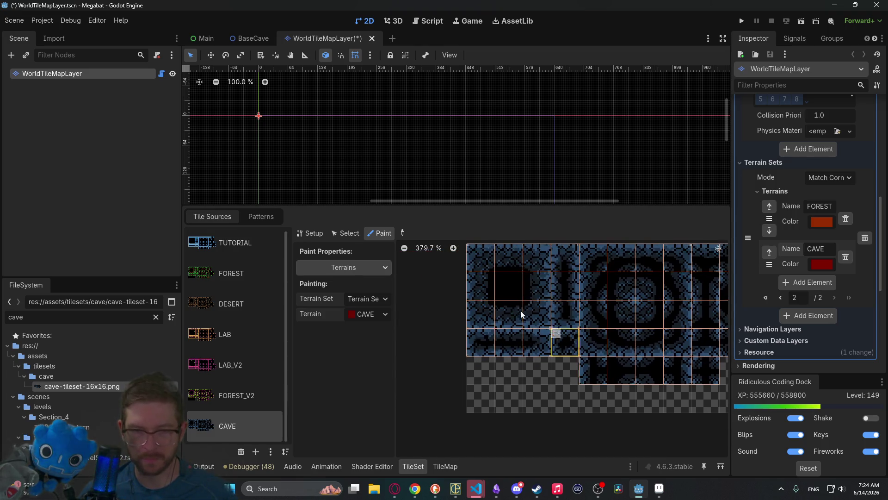
mouse_move(436, 303)
mouse_down()
mouse_move(428, 365)
mouse_move(448, 391)
mouse_move(528, 385)
mouse_up()
mouse_move(446, 321)
mouse_down()
mouse_move(495, 351)
mouse_move(463, 370)
mouse_move(453, 318)
mouse_move(441, 383)
mouse_move(519, 367)
mouse_up()
click(510, 329)
scroll(478, 311, down, 3)
Step: Extend CAVE along the lower row and up a tile column, then switch to Aseprite
click(574, 367)
scroll(551, 393, up, 3)
click(547, 394)
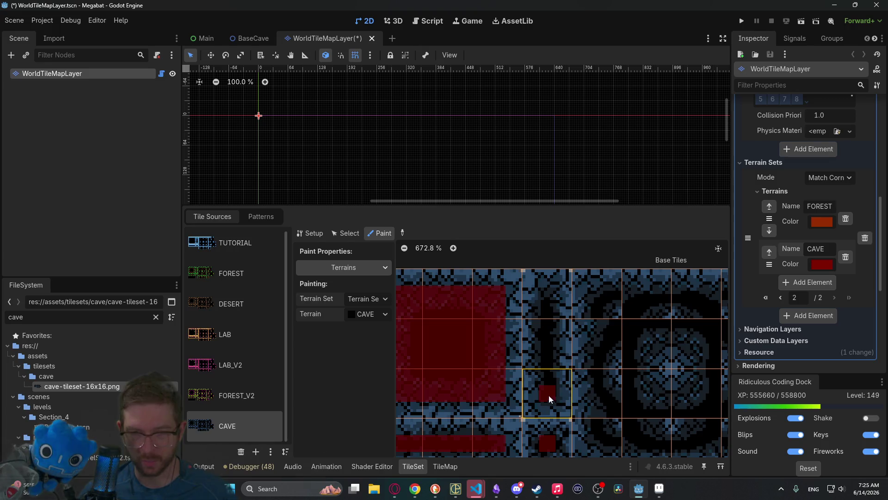
drag(549, 399, 548, 299)
scroll(520, 296, right, 2)
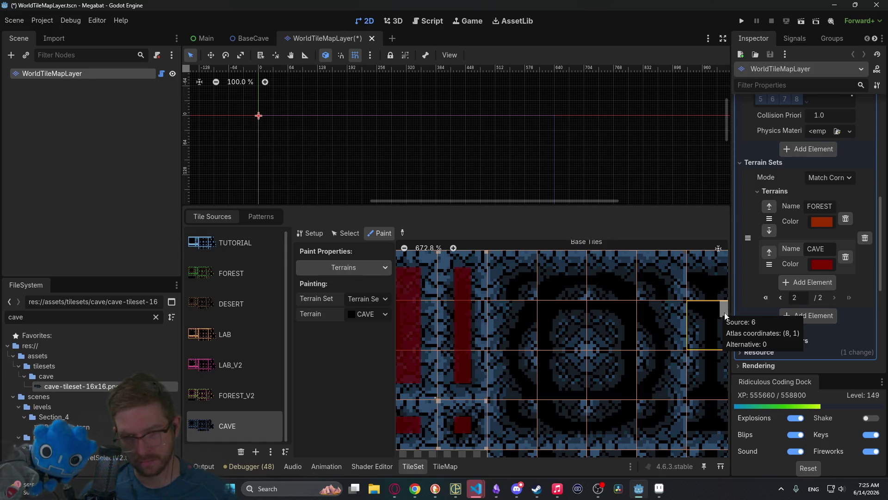
click(660, 489)
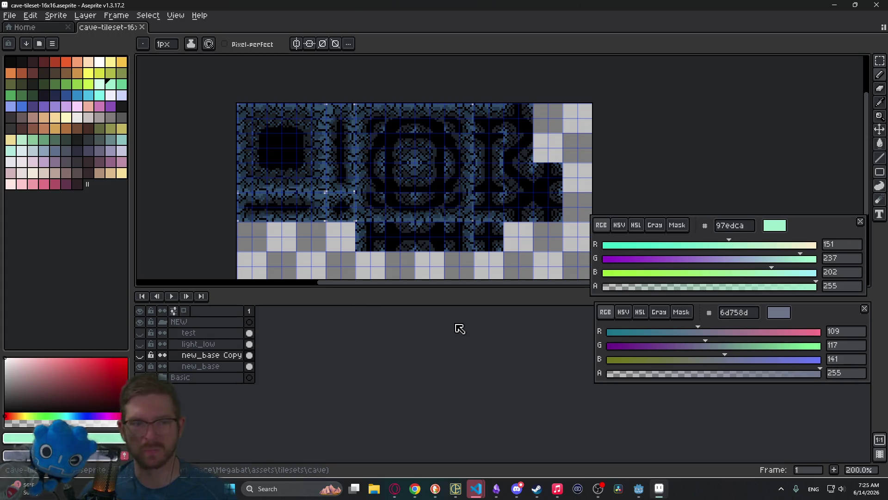
Step: Show the brown new_base Copy layer and inspect it over the cave tiles
click(139, 355)
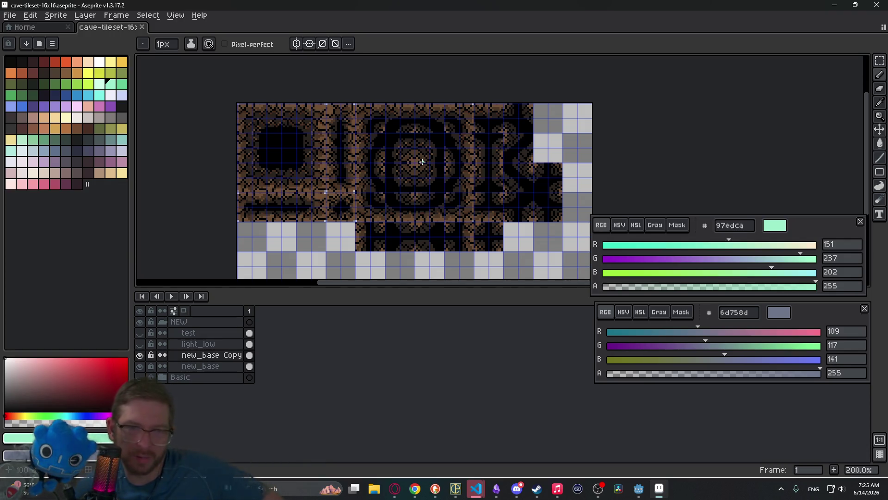
scroll(374, 148, up, 6)
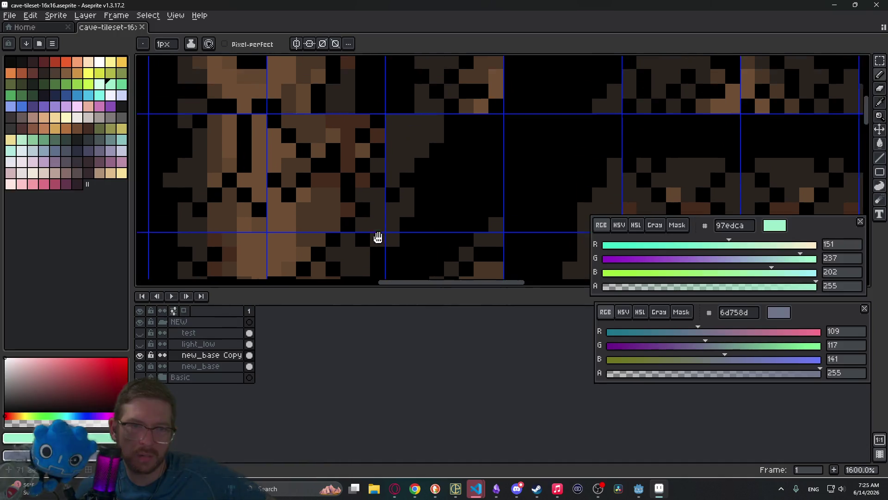
scroll(379, 232, down, 4)
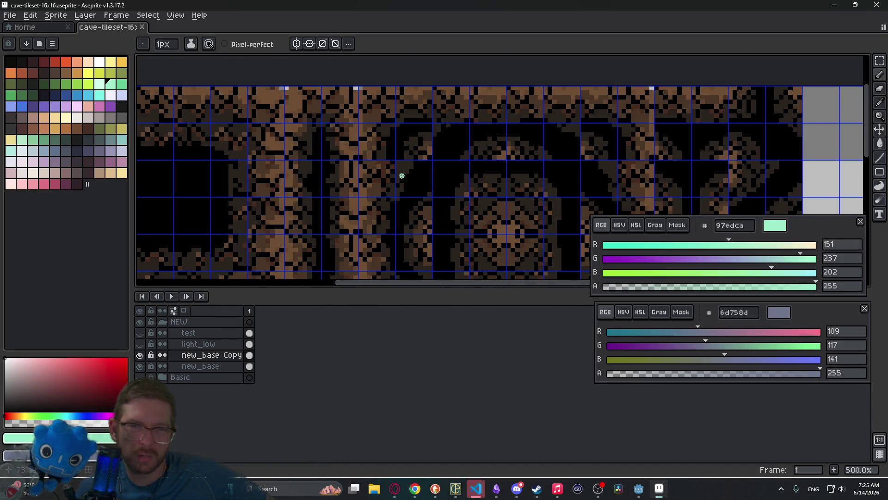
drag(611, 165, 525, 161)
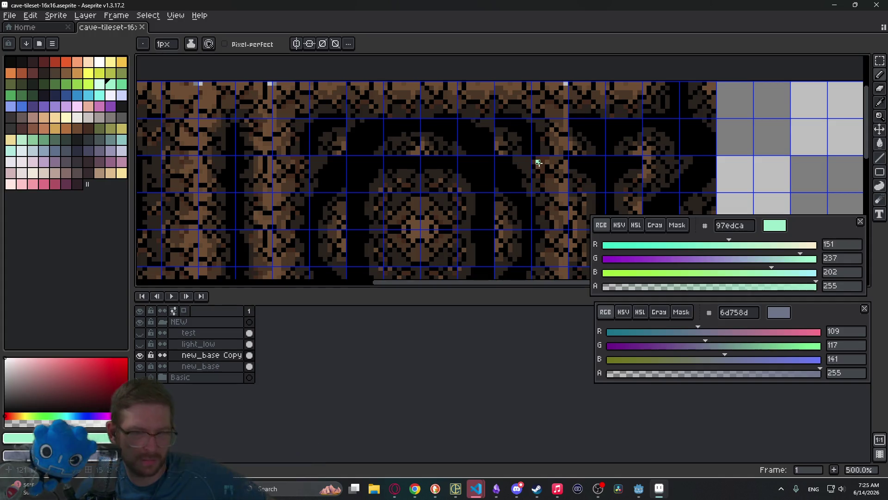
Step: Hide the new_base Copy layer, reframe the tileset, and return to Godot
click(140, 355)
scroll(444, 212, down, 5)
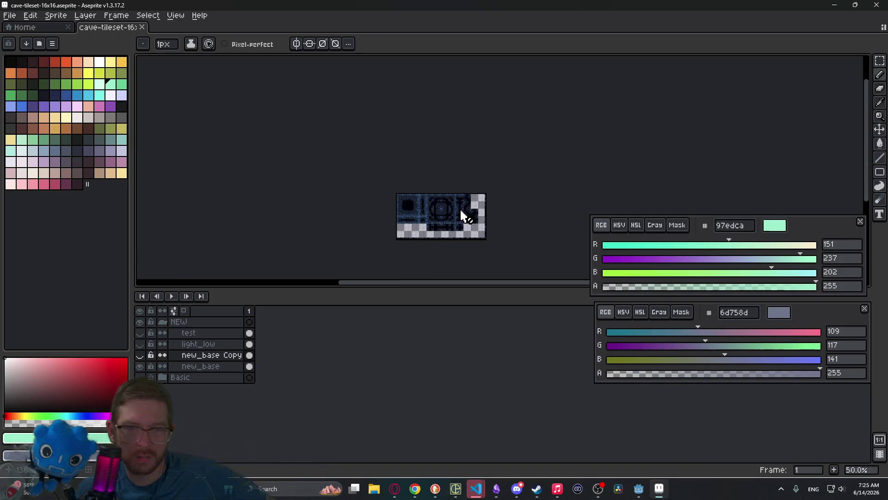
scroll(463, 212, up, 4)
drag(468, 202, 477, 195)
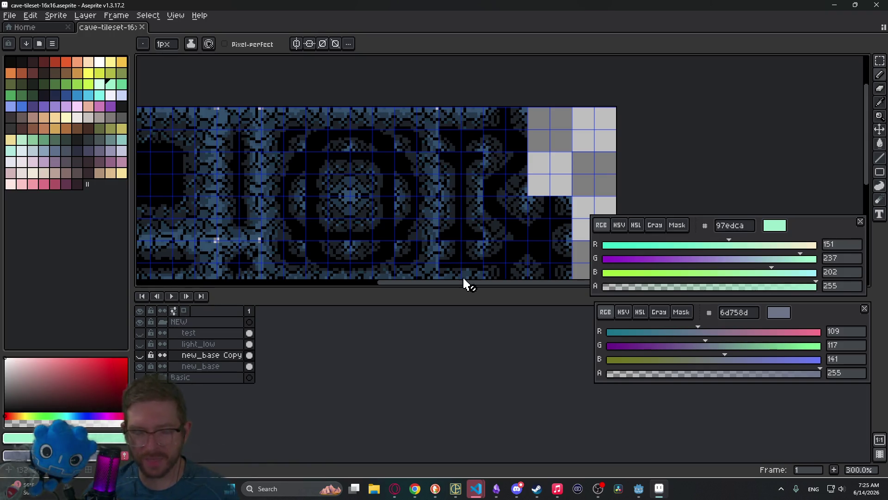
click(639, 488)
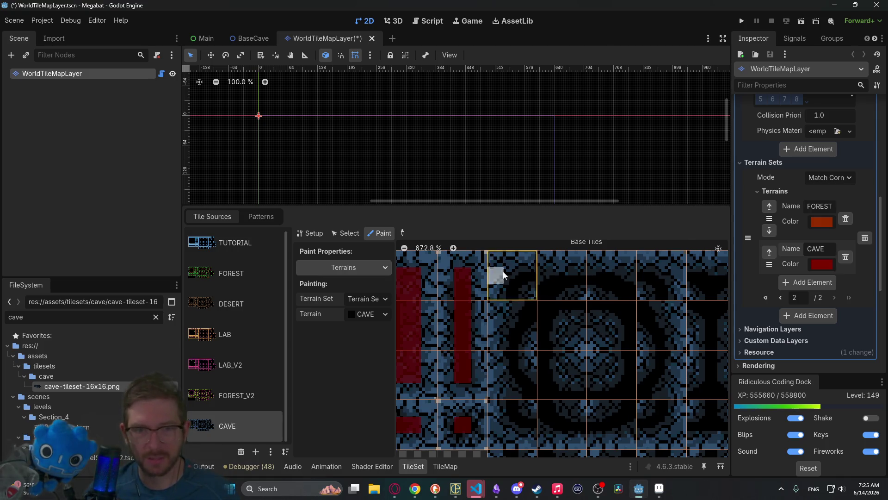
Step: Paint CAVE bars into an L, up a tile column, and across the rectangle's bottom
scroll(511, 291, up, 2)
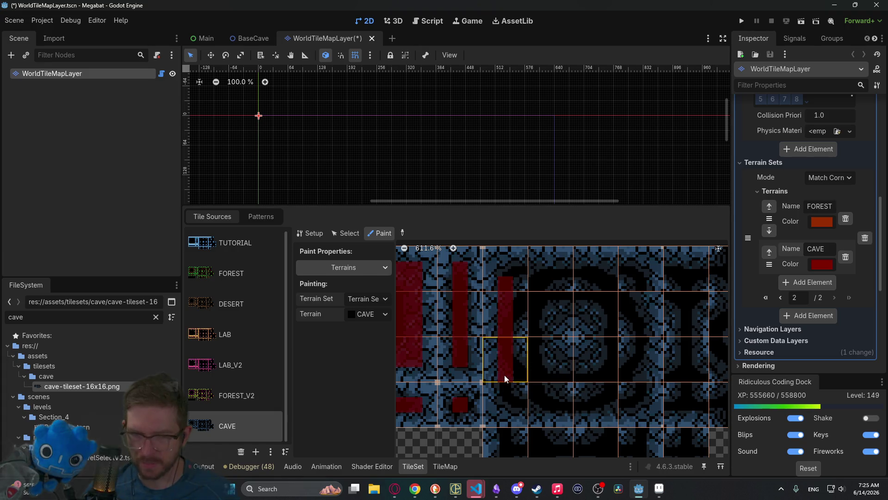
click(509, 380)
drag(505, 404, 519, 407)
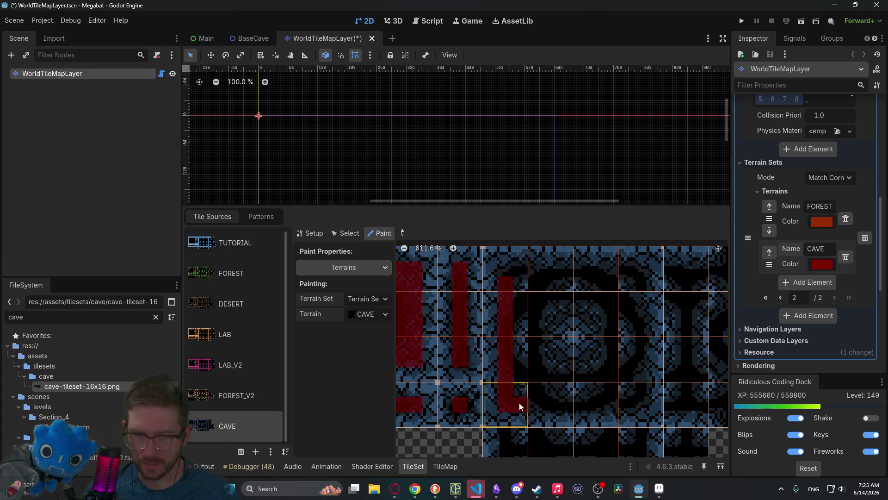
click(624, 409)
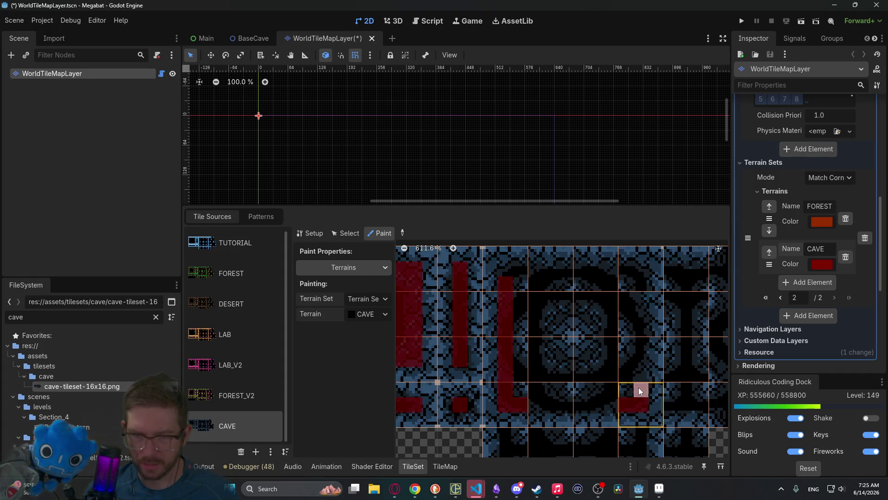
mouse_move(639, 390)
mouse_down()
mouse_move(643, 282)
mouse_move(514, 272)
mouse_up()
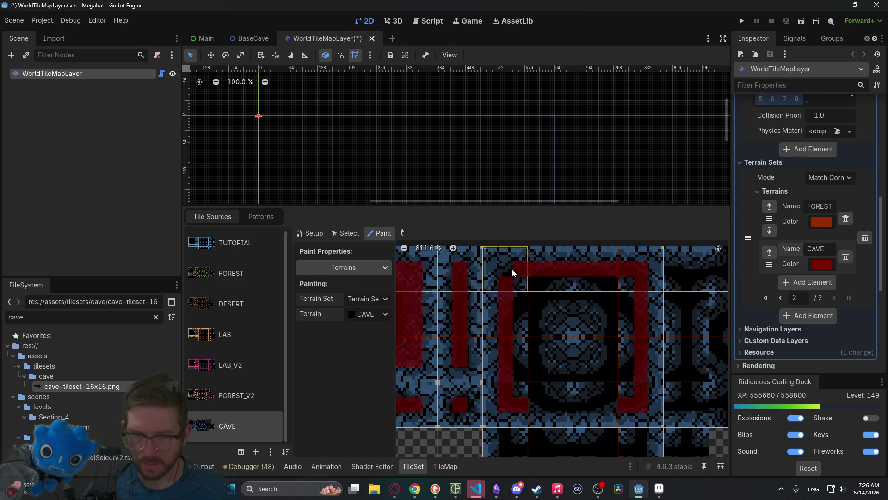
mouse_move(532, 391)
mouse_down()
mouse_move(581, 407)
mouse_move(609, 403)
mouse_up()
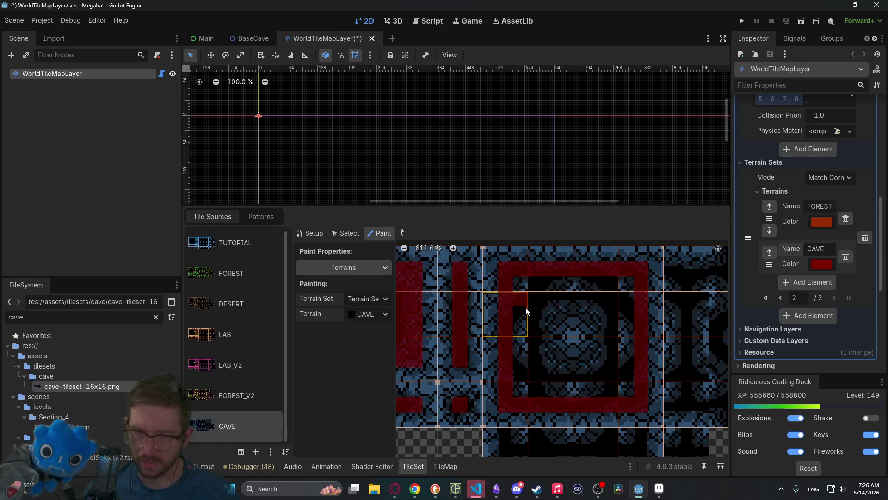
Step: Mark CAVE on tile edges, top-centre bits, and the centre patch's corners
click(528, 329)
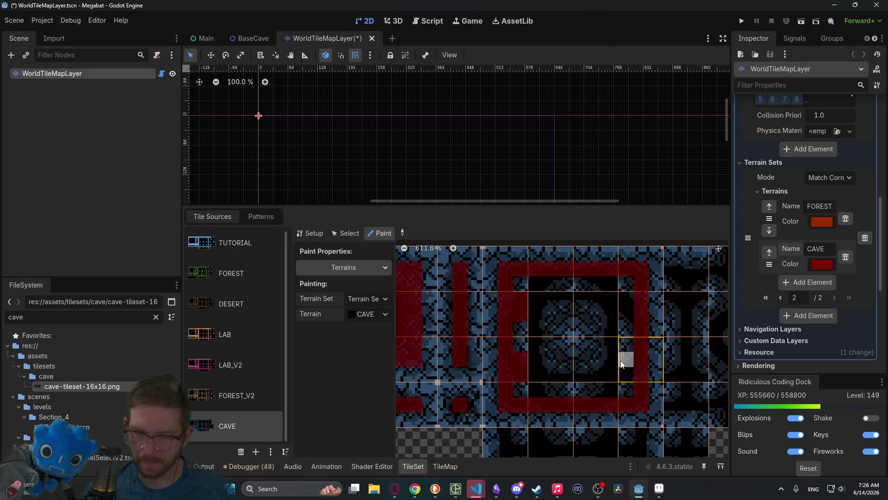
click(597, 390)
click(551, 389)
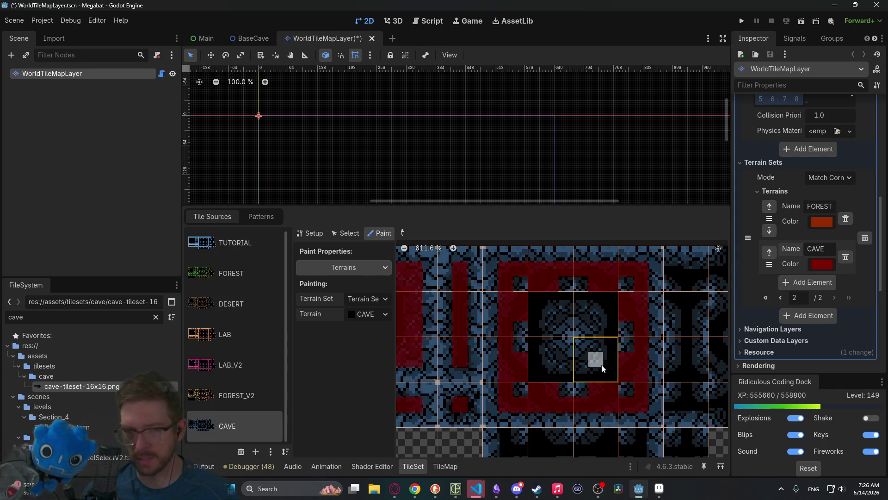
click(578, 341)
click(595, 312)
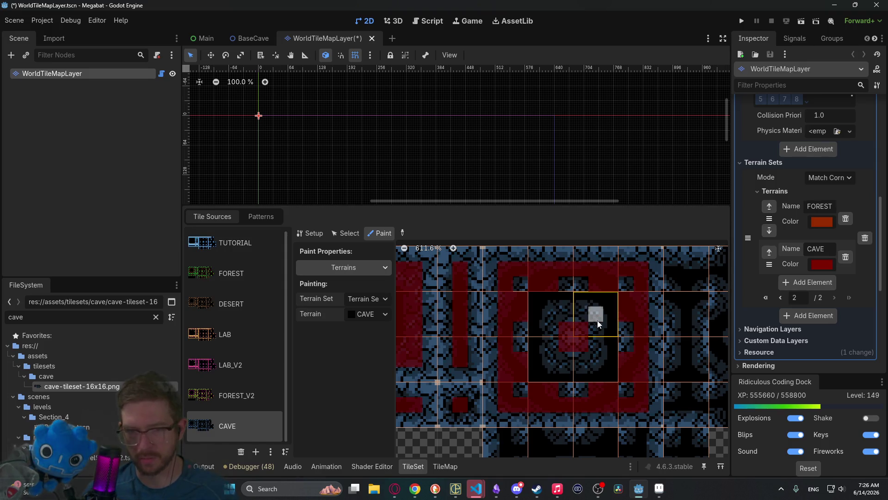
click(554, 344)
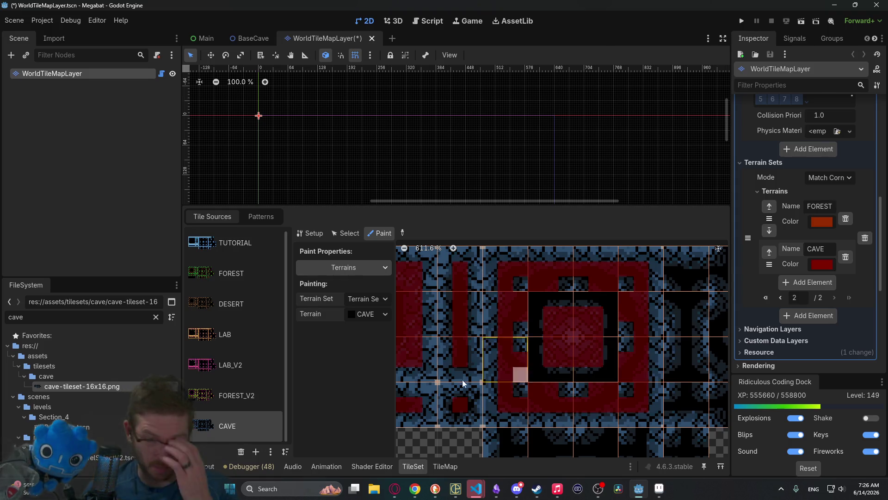
Step: Compare with the FOREST_V2 and LAB_V2 tilesets and paint CAVE around the centre square
click(226, 398)
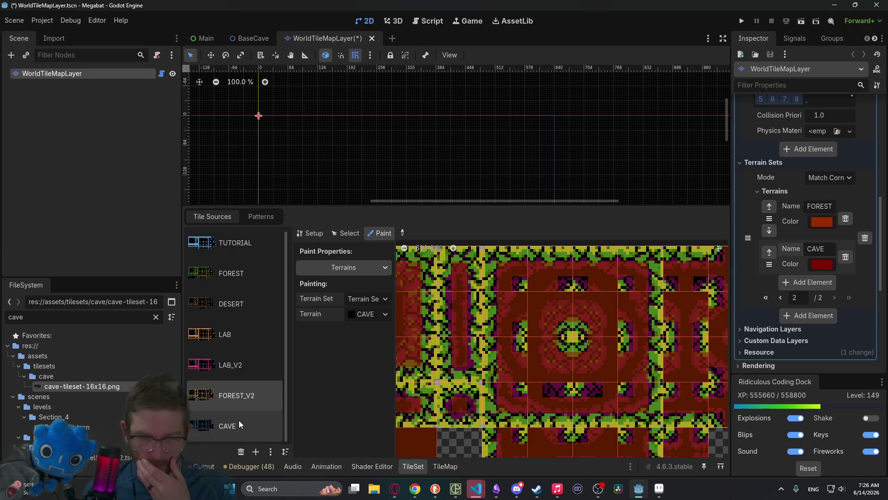
click(226, 425)
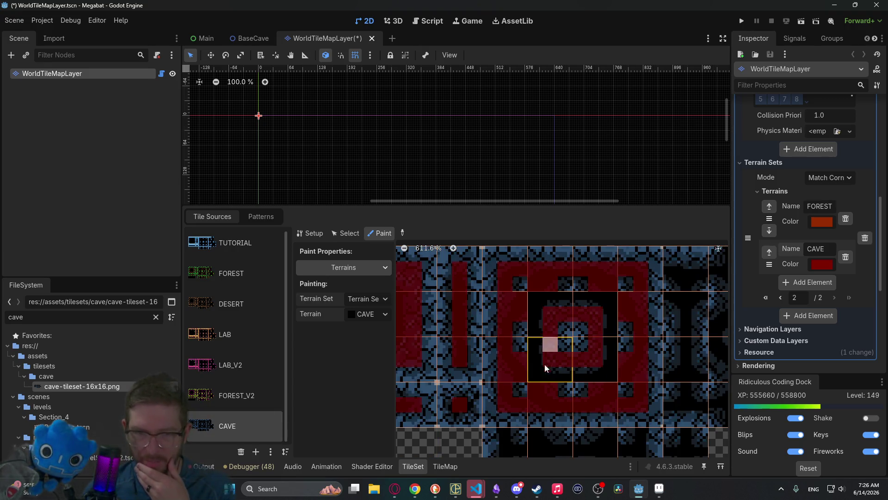
mouse_move(607, 333)
mouse_down()
mouse_move(585, 301)
mouse_move(541, 331)
mouse_move(539, 363)
mouse_move(613, 380)
mouse_up()
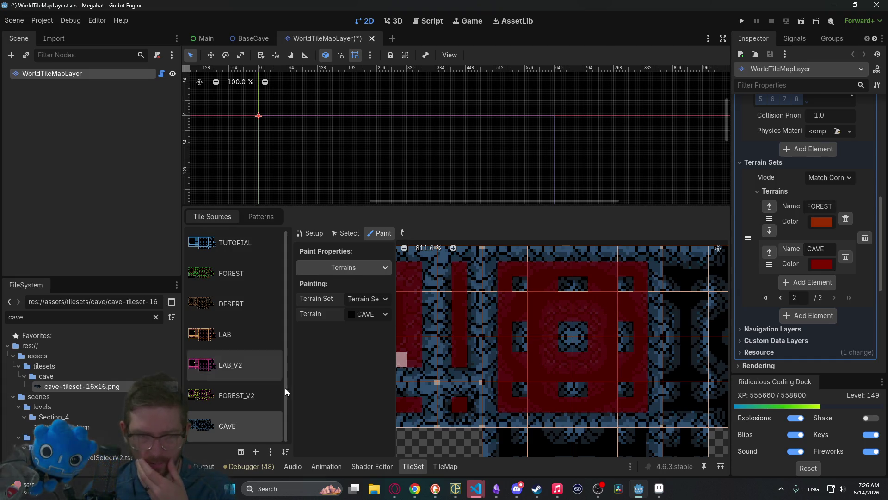
click(236, 370)
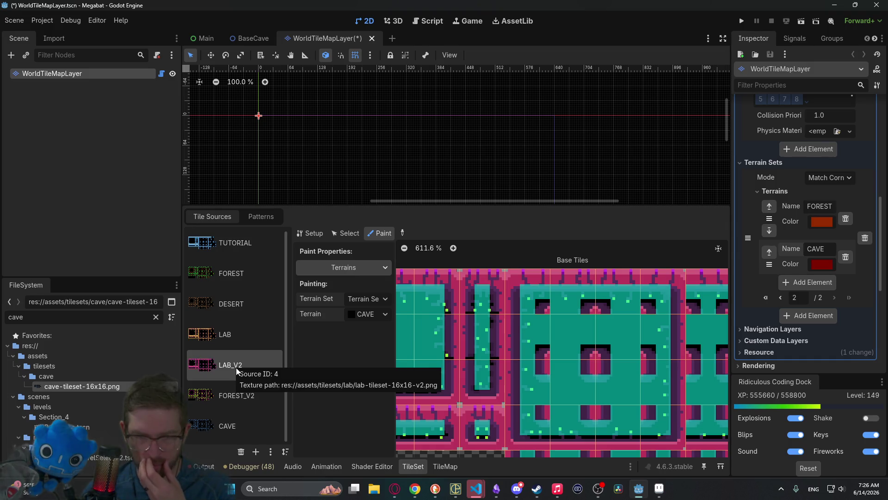
click(237, 417)
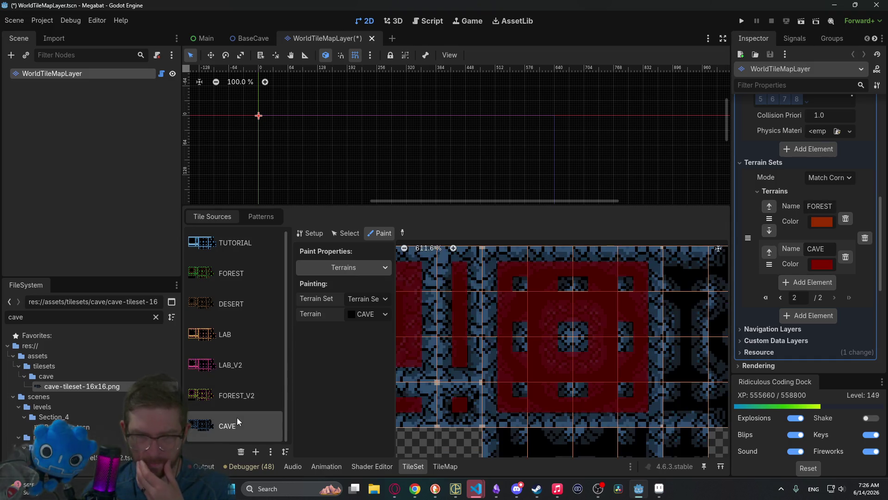
scroll(659, 342, right, 5)
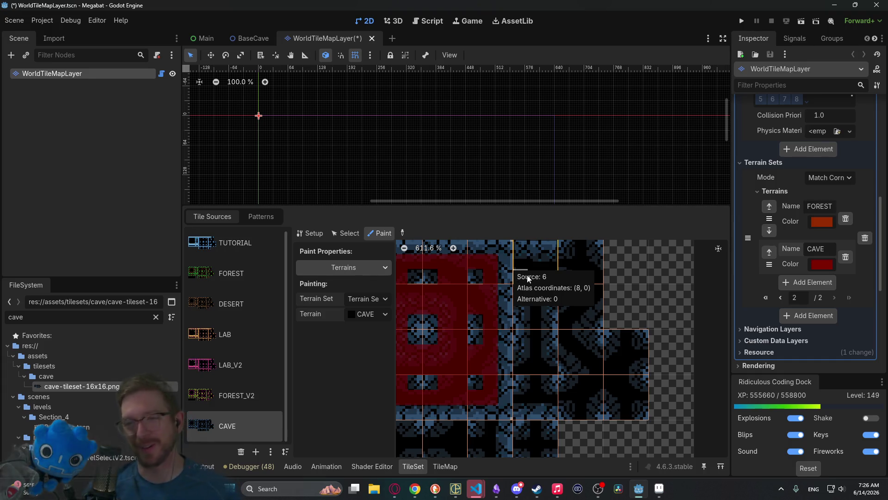
Step: Paint a CAVE T-shape and stem, plus bits on the upper black and upper-right tiles
mouse_move(520, 256)
mouse_down()
mouse_move(552, 259)
mouse_move(536, 264)
mouse_move(536, 368)
mouse_up()
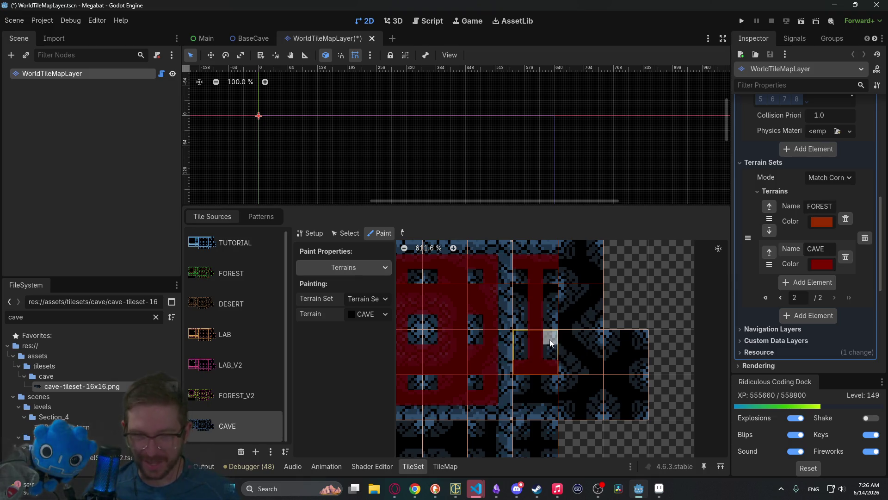
drag(549, 290, 519, 289)
mouse_move(551, 369)
mouse_down()
mouse_move(539, 391)
mouse_move(519, 393)
mouse_move(551, 398)
mouse_move(547, 353)
mouse_move(520, 353)
mouse_up()
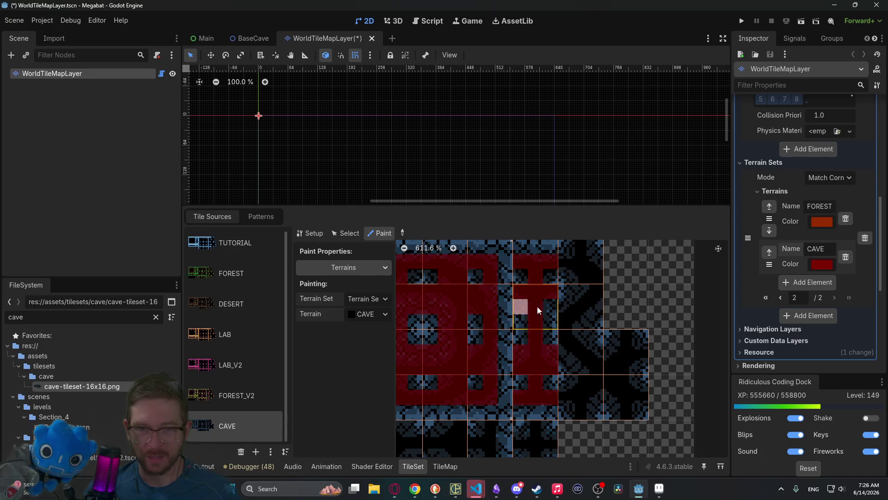
scroll(543, 286, right, 2)
click(537, 244)
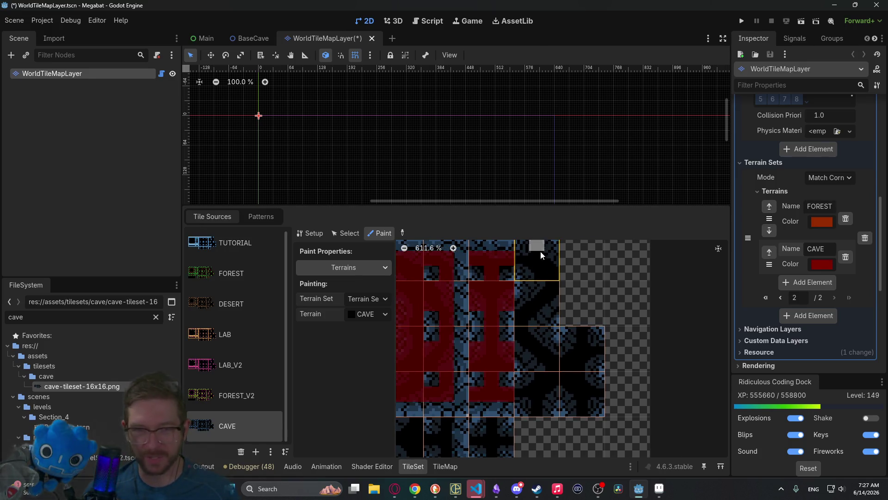
scroll(536, 249, up, 1)
mouse_move(523, 286)
mouse_down()
mouse_move(547, 290)
mouse_move(575, 318)
mouse_move(532, 307)
mouse_move(535, 322)
mouse_move(545, 320)
mouse_move(529, 337)
mouse_move(517, 322)
mouse_move(527, 308)
mouse_move(509, 310)
mouse_move(532, 293)
mouse_move(526, 310)
mouse_move(536, 319)
mouse_move(542, 308)
mouse_up()
Step: Paint CAVE down the tiles' centre columns and into the next tile's left column
scroll(550, 356, down, 2)
scroll(532, 333, down, 1)
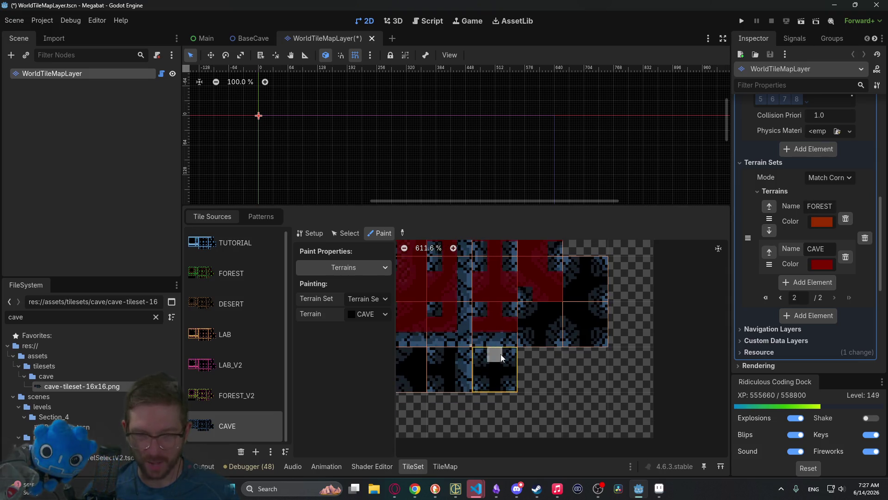
scroll(509, 338, left, 2)
click(434, 340)
drag(434, 343, 434, 361)
mouse_move(466, 328)
mouse_down()
mouse_move(472, 356)
mouse_move(484, 343)
mouse_move(561, 343)
mouse_move(573, 353)
mouse_move(526, 327)
mouse_move(534, 329)
mouse_up()
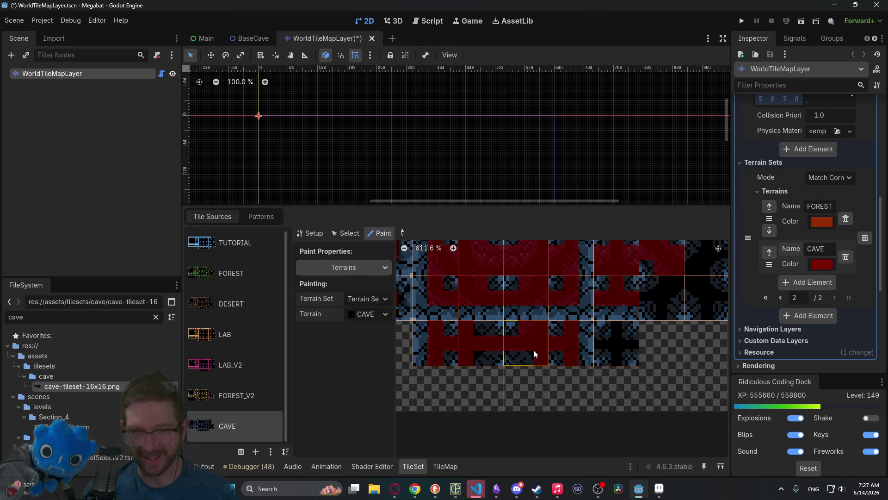
click(481, 328)
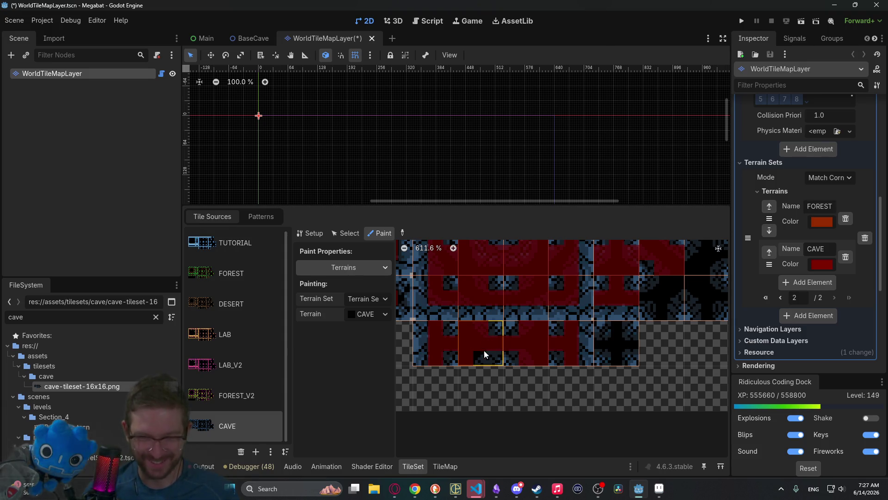
Step: Mark the remaining right-hand tiles' centre, top, left, right, and bottom CAVE bits
scroll(555, 342, right, 2)
drag(525, 329, 525, 314)
click(509, 330)
click(538, 331)
scroll(560, 329, up, 1)
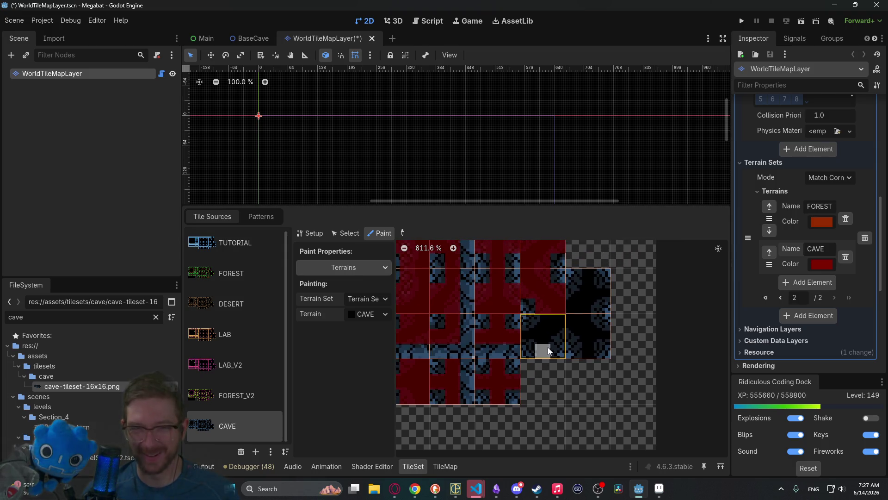
click(545, 350)
click(542, 337)
click(528, 335)
mouse_move(556, 337)
mouse_down()
mouse_move(525, 312)
mouse_move(571, 337)
mouse_move(581, 333)
mouse_move(578, 298)
mouse_move(602, 289)
mouse_move(582, 312)
mouse_move(587, 352)
mouse_move(587, 338)
mouse_up()
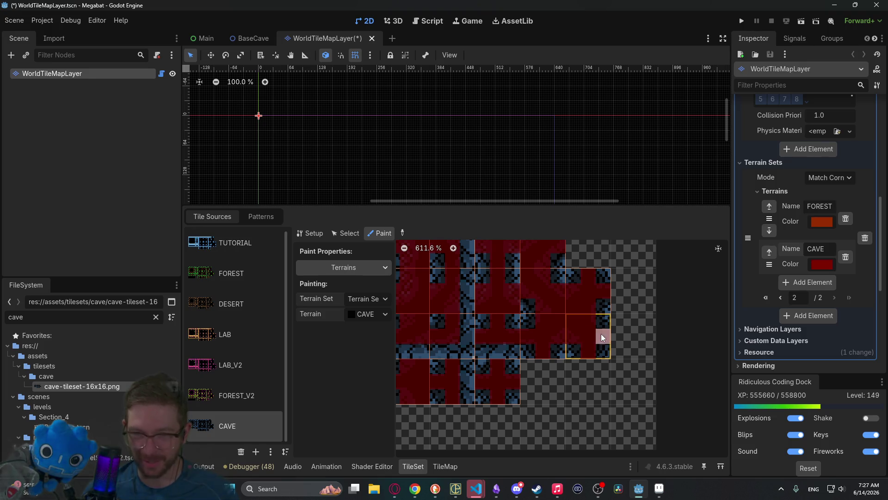
Step: Zoom out over the atlas and save the WorldTileMapLayer scene
scroll(574, 324, down, 3)
scroll(638, 337, down, 1)
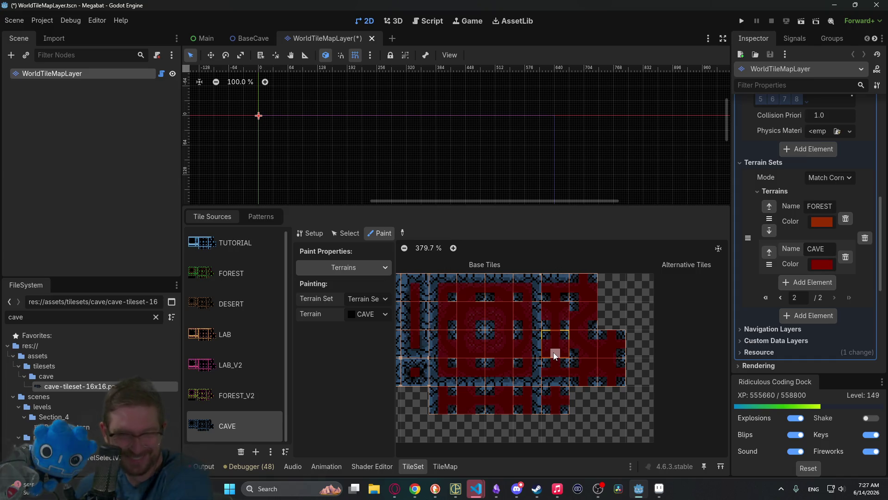
scroll(518, 344, down, 3)
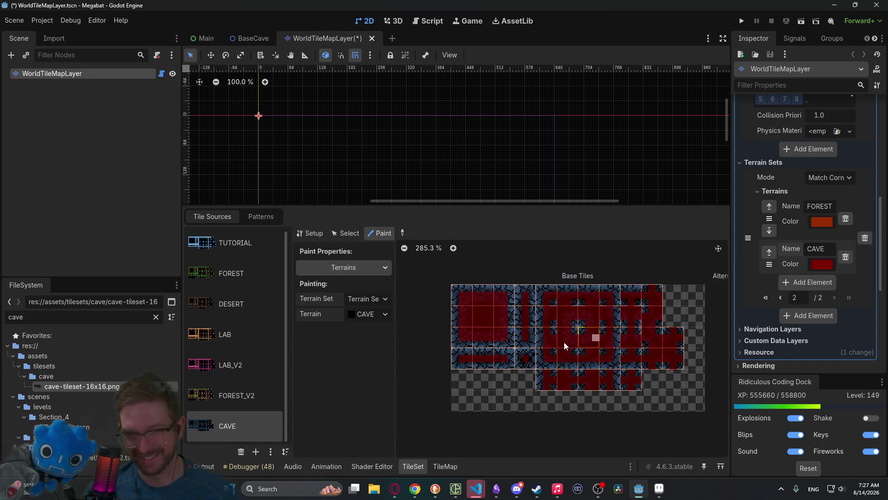
key(ctrl+s)
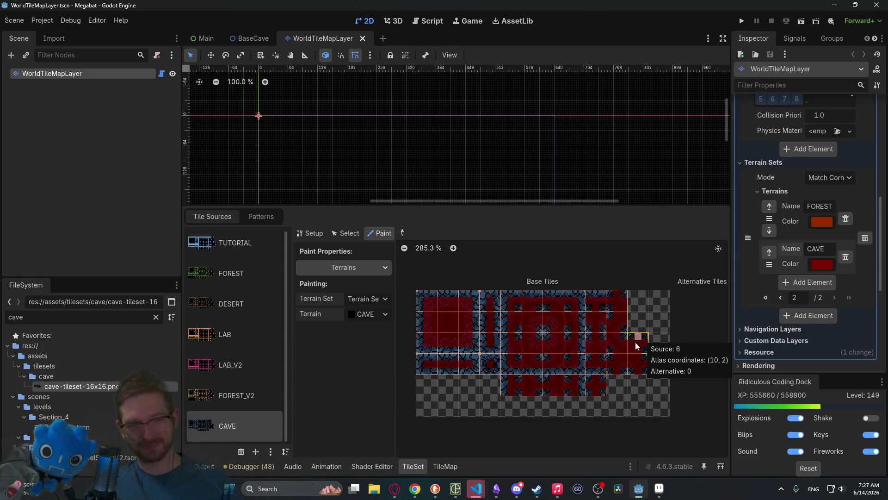
Step: Save the scene again and open the WorldTileMapLayer script
key(ctrl+s)
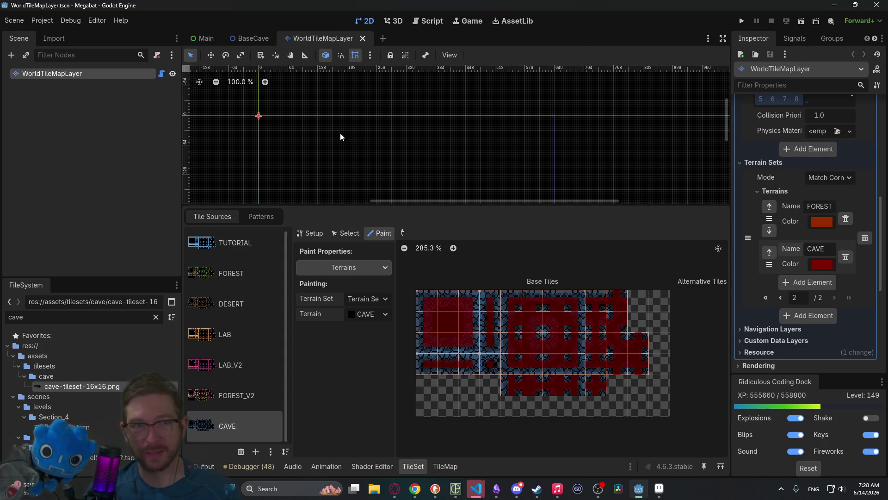
click(161, 74)
Step: Add a 'CAVE = 6,' entry after 'FOREST_2 = 5,' in the TERRAIN_SOURCE_IDS enum
drag(509, 205, 509, 344)
key(Return)
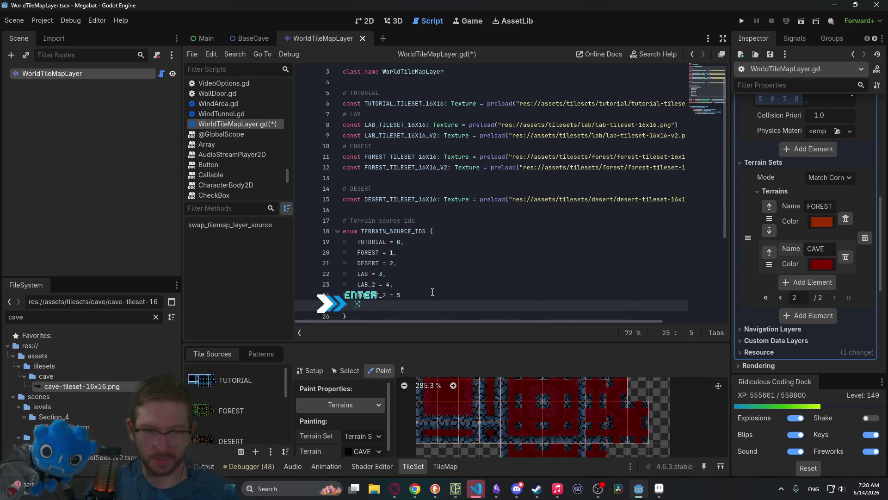
text(cave)
key(BackSpace)
key(BackSpace)
key(BackSpace)
text(CAVE = )
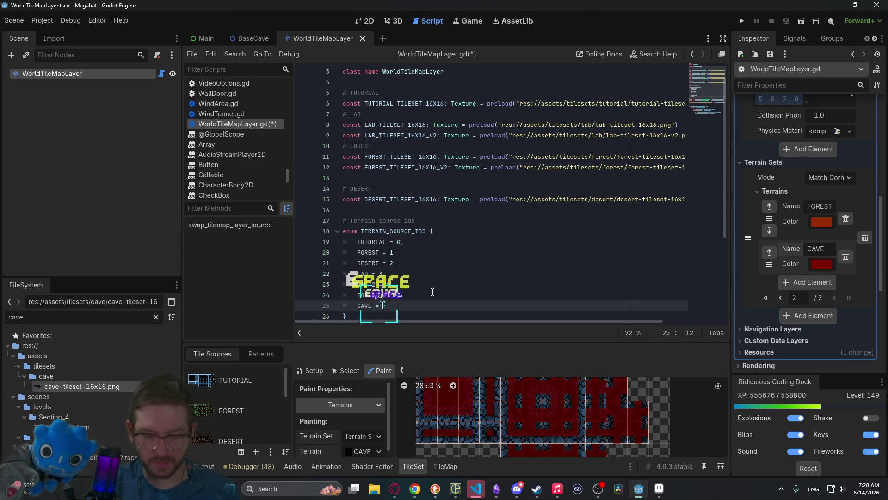
text(6,)
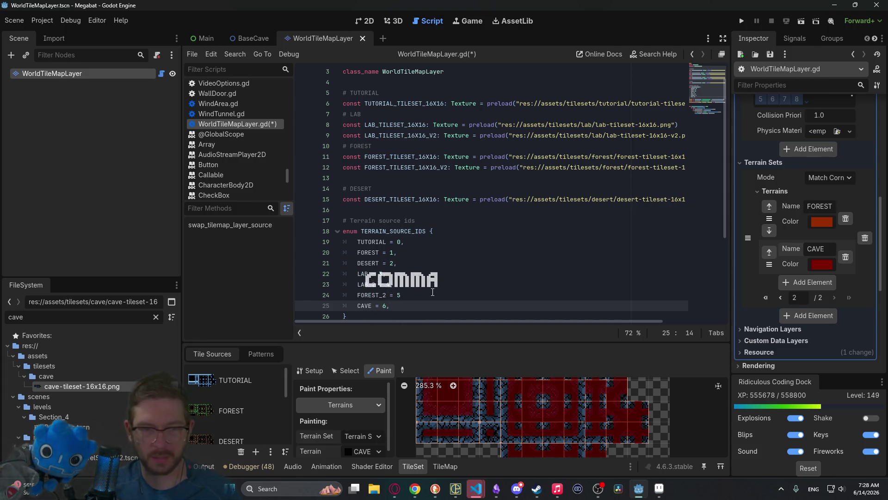
click(432, 292)
text(,)
key(Down)
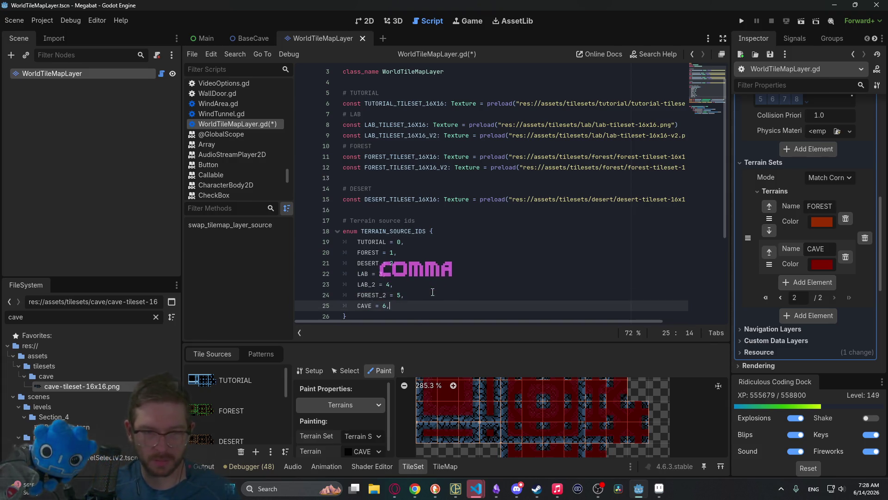
Step: Save the script and switch to the BaseCave scene
scroll(435, 289, down, 4)
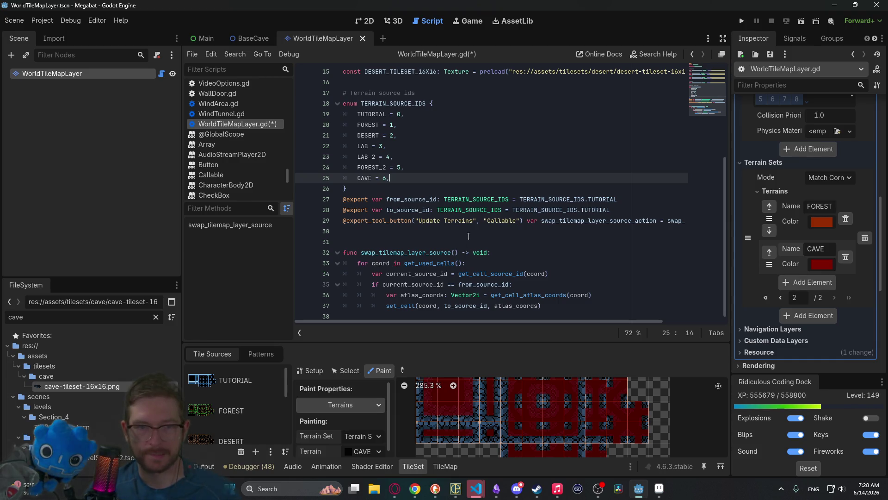
key(ctrl+s)
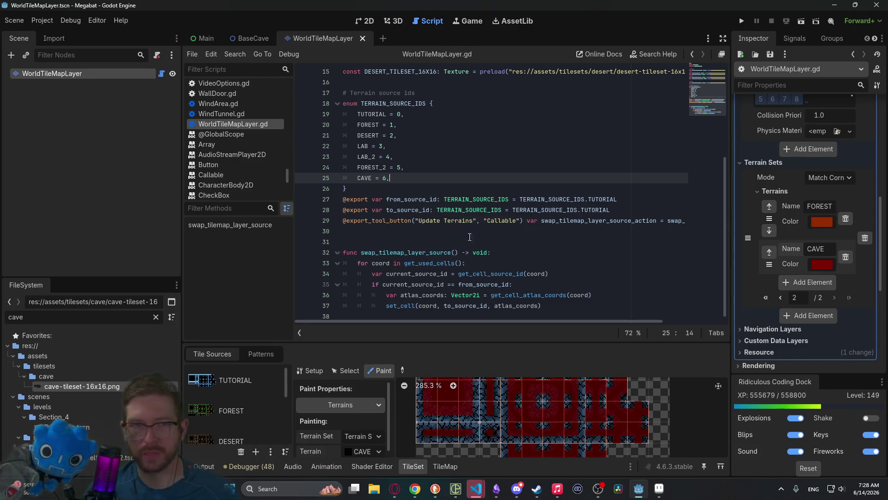
click(256, 40)
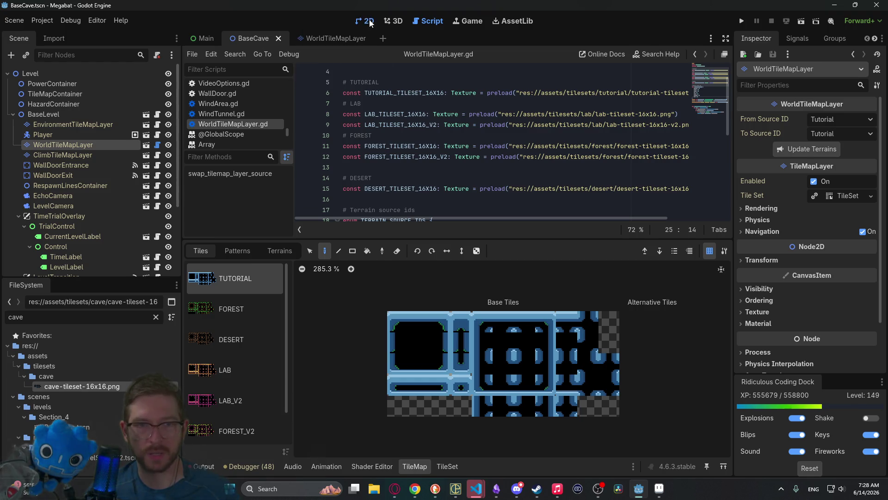
Step: Set From Source ID to Desert and To Source ID to Cave, then apply the swap
click(366, 21)
click(823, 119)
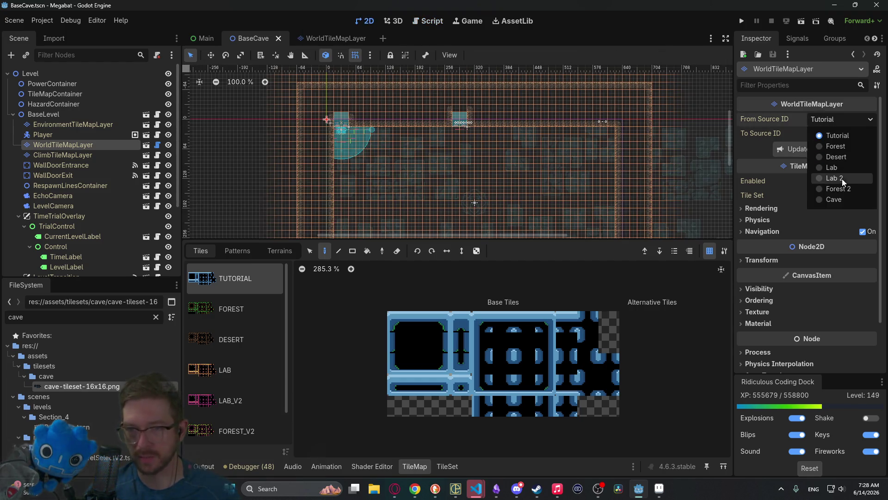
click(845, 156)
click(844, 136)
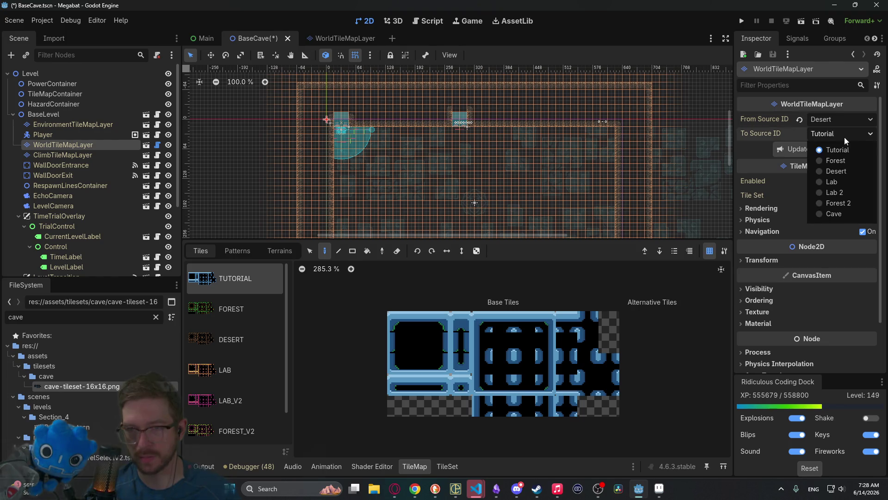
click(836, 215)
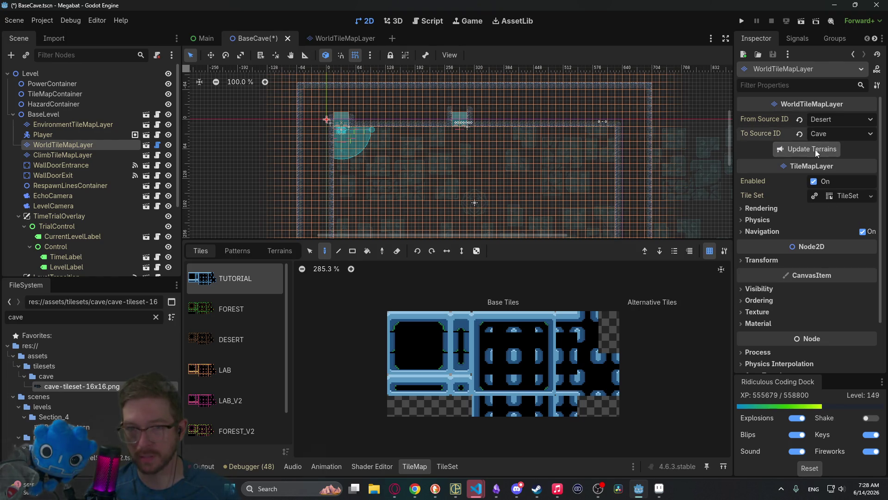
click(800, 134)
click(799, 120)
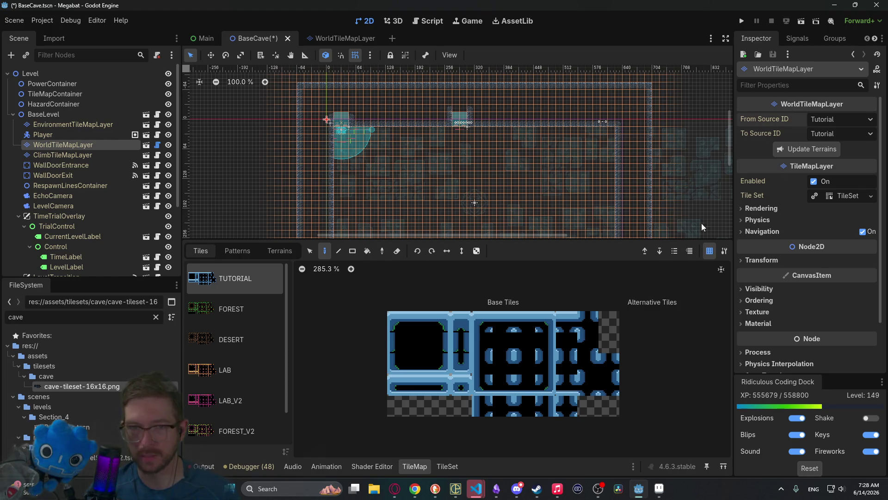
Step: Enlarge and zoom the level canvas and select the HazardContainer node
scroll(532, 152, down, 5)
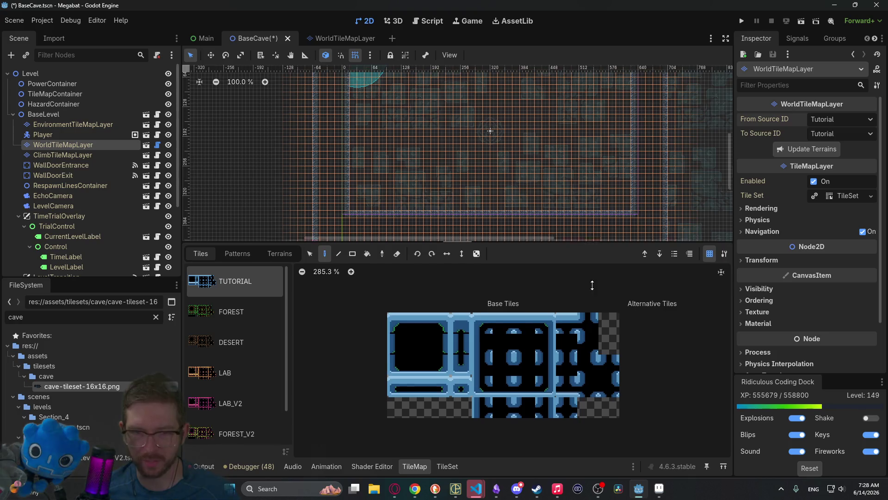
drag(598, 243, 569, 364)
scroll(530, 174, up, 4)
scroll(464, 146, up, 6)
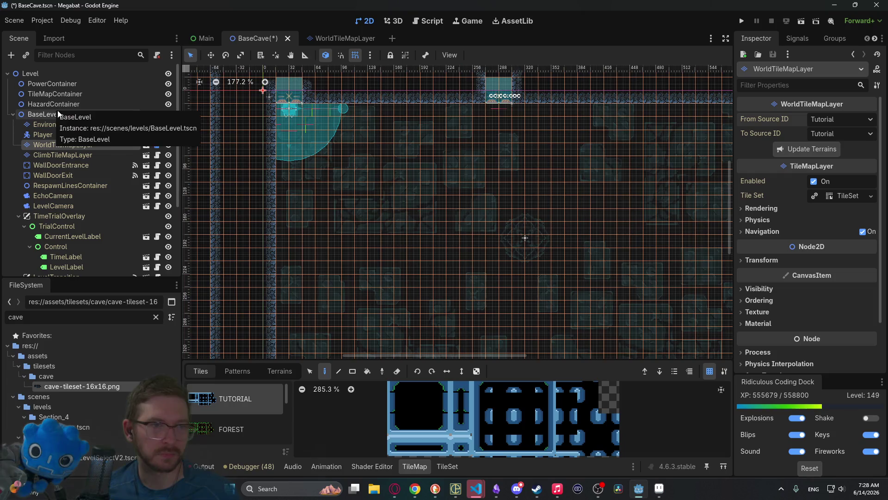
click(70, 104)
scroll(400, 218, up, 2)
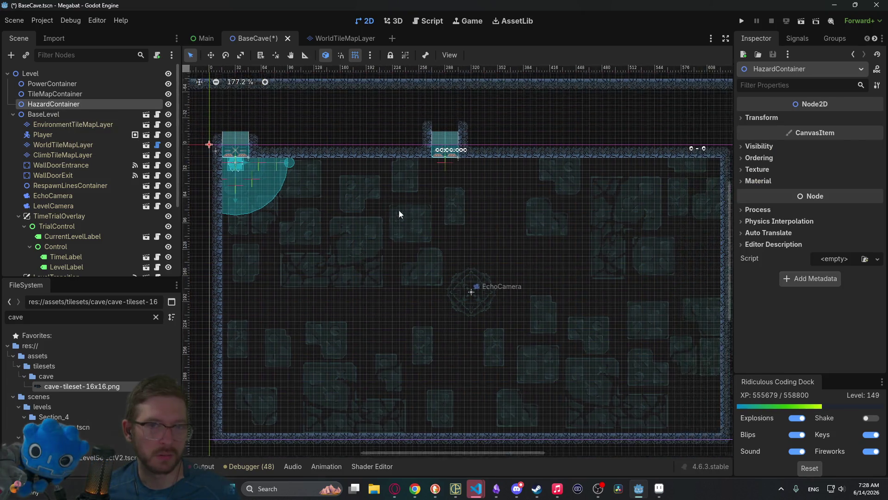
scroll(476, 212, down, 2)
scroll(546, 217, up, 2)
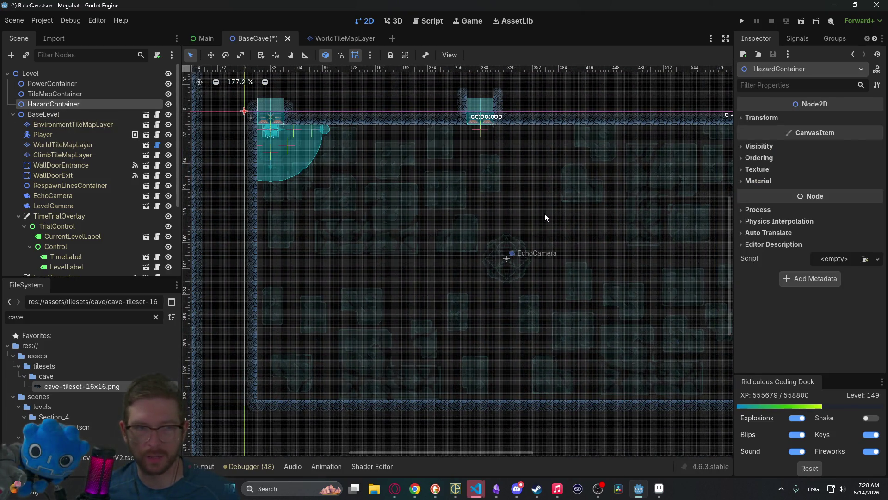
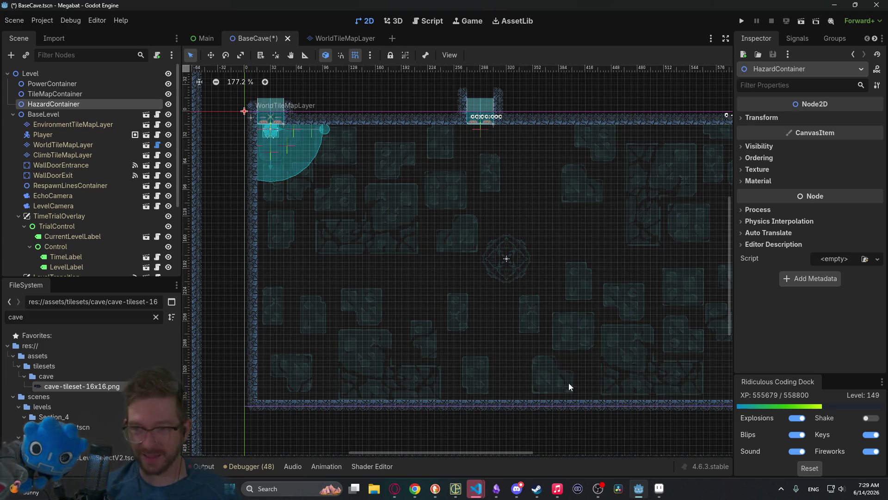
Step: Switch from the BaseCave scene to cave-tileset-16x16.aseprite in Aseprite
mouse_move(669, 493)
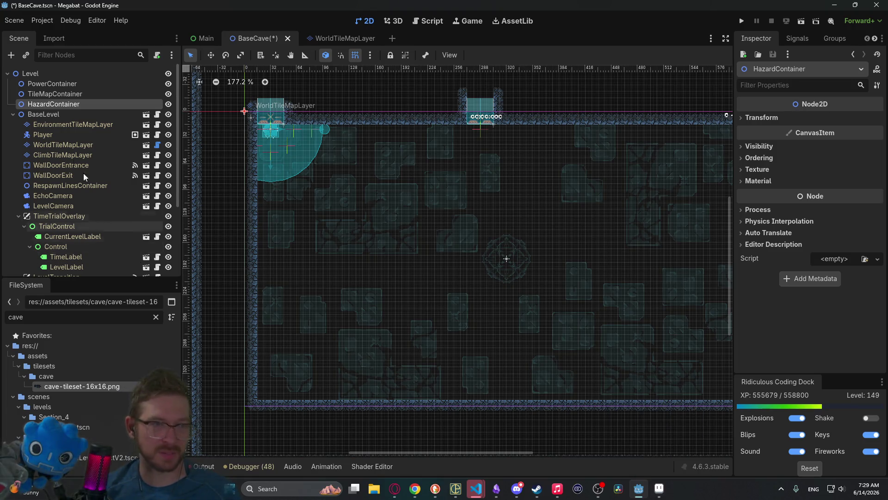
click(660, 488)
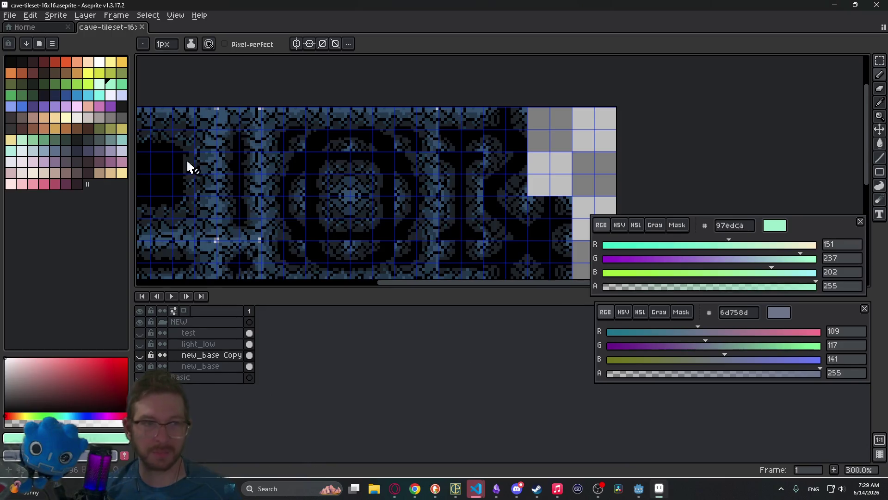
Step: Open desert-background-05.aseprite from the assets/backgrounds folder in a new tab
scroll(377, 179, down, 5)
drag(375, 192, 467, 200)
scroll(468, 200, up, 5)
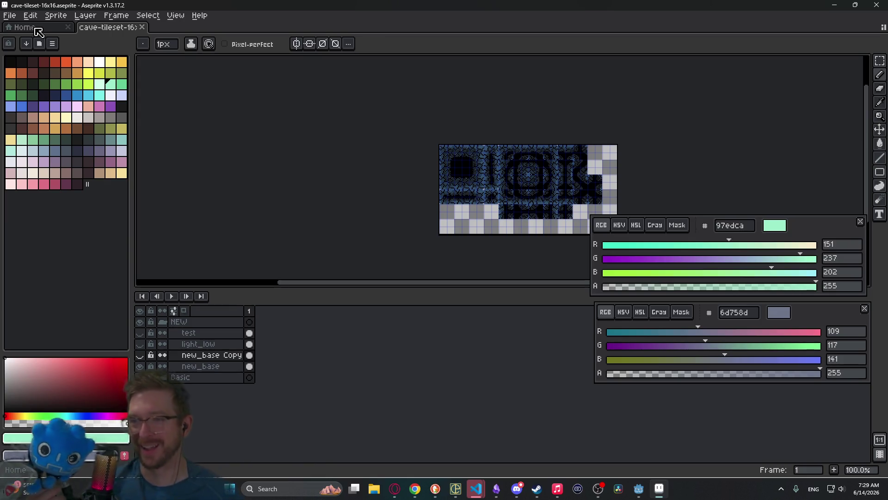
click(9, 15)
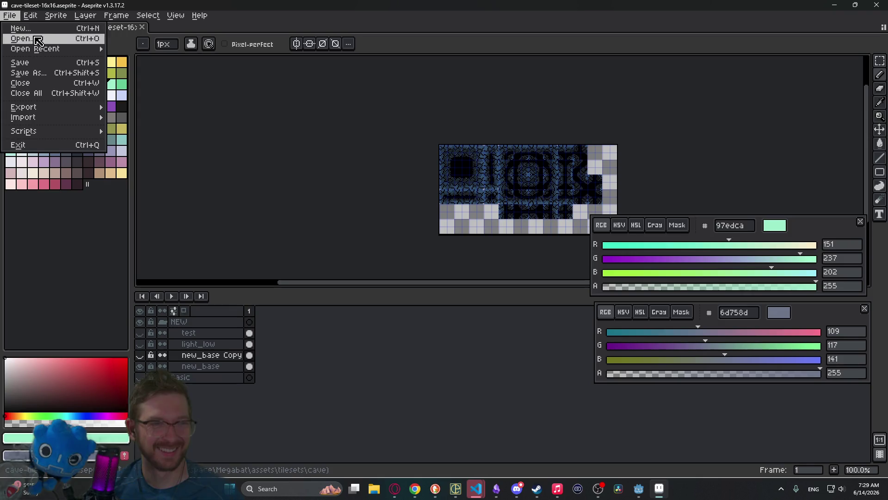
click(40, 46)
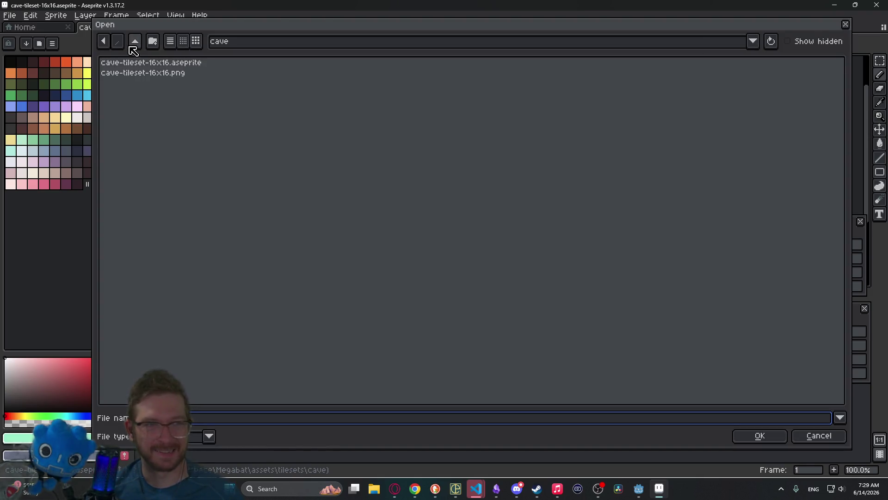
click(135, 43)
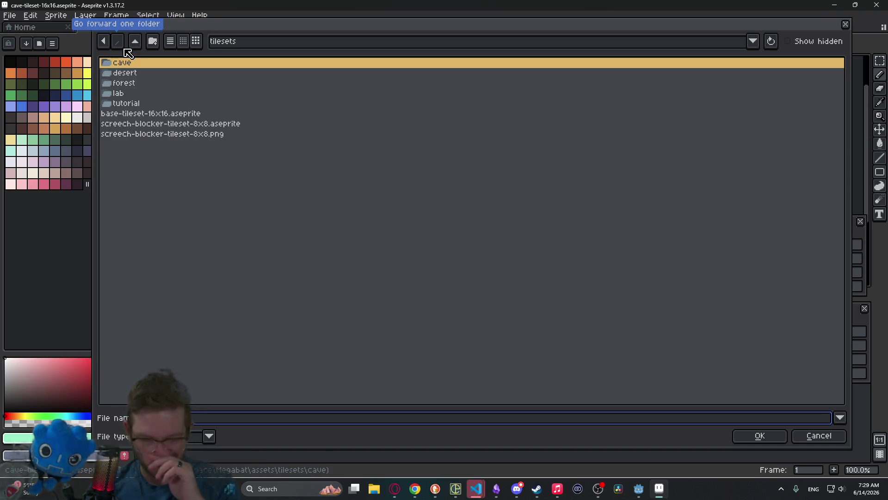
click(136, 45)
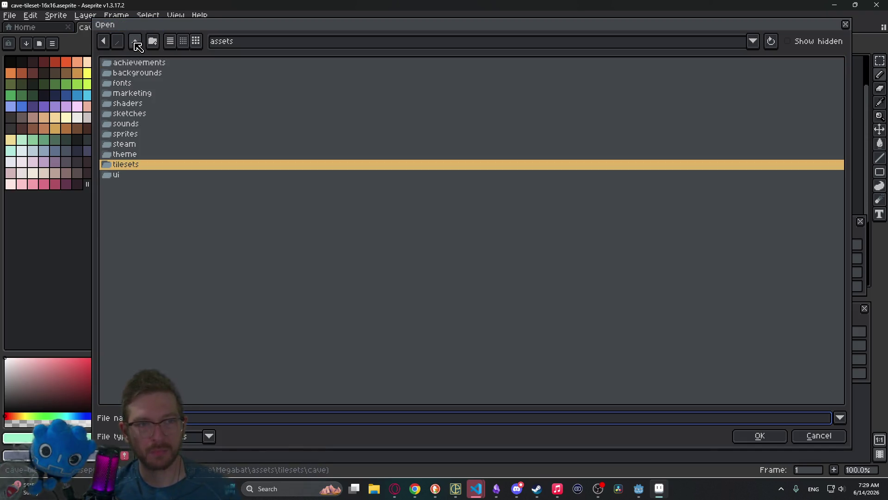
double_click(145, 74)
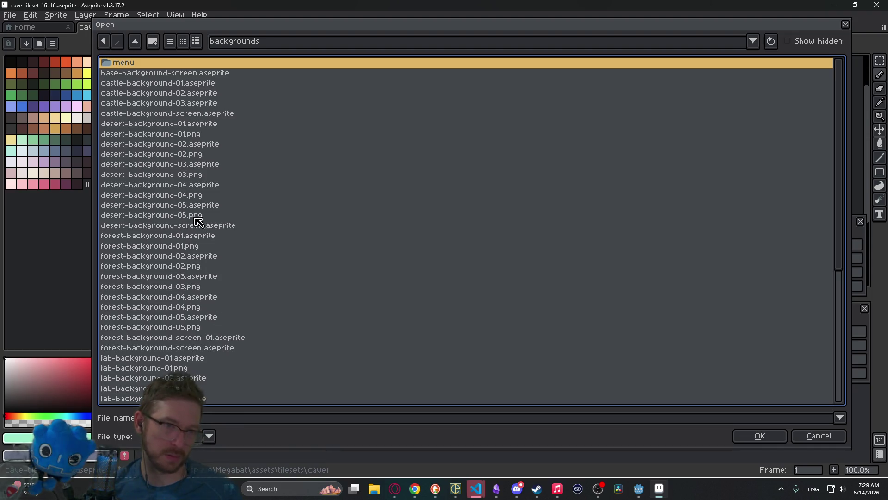
click(212, 206)
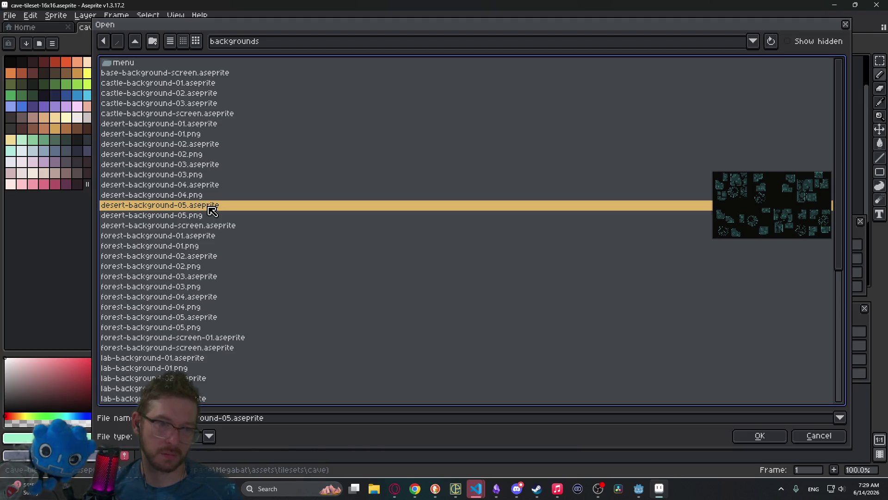
double_click(213, 211)
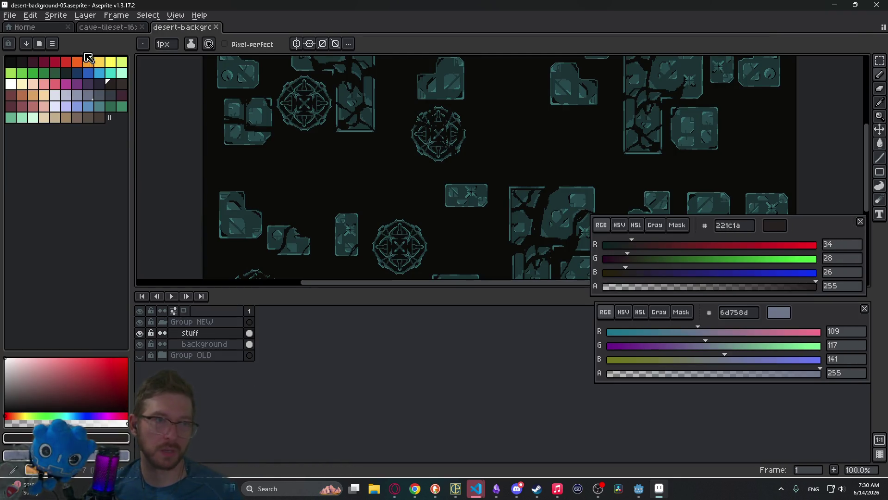
click(9, 15)
Step: Save the desert background as cave-background-01.aseprite in the backgrounds folder
mouse_move(47, 112)
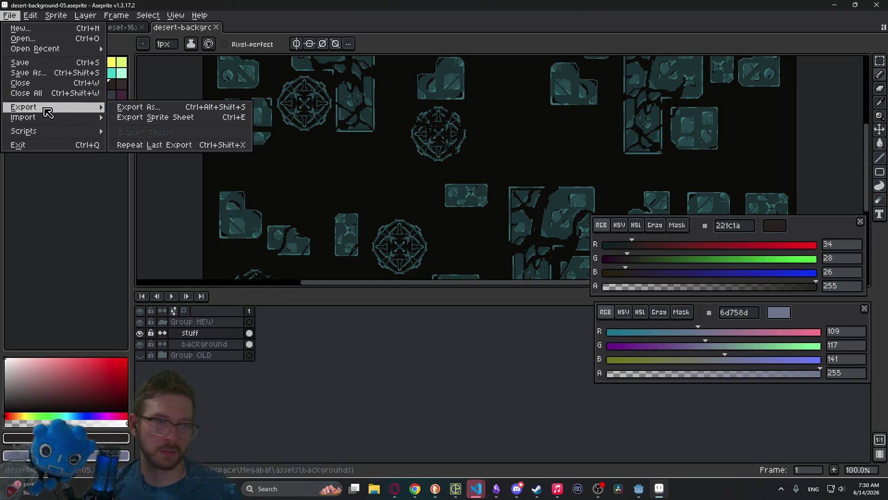
click(46, 76)
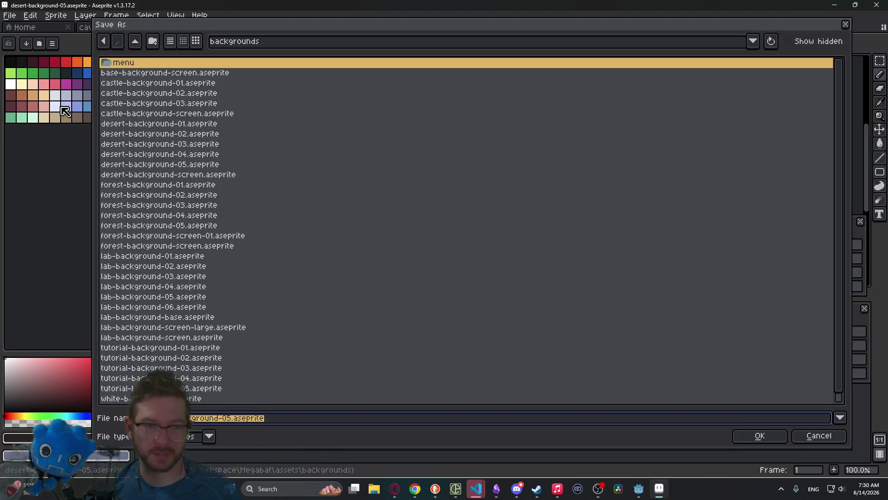
click(222, 418)
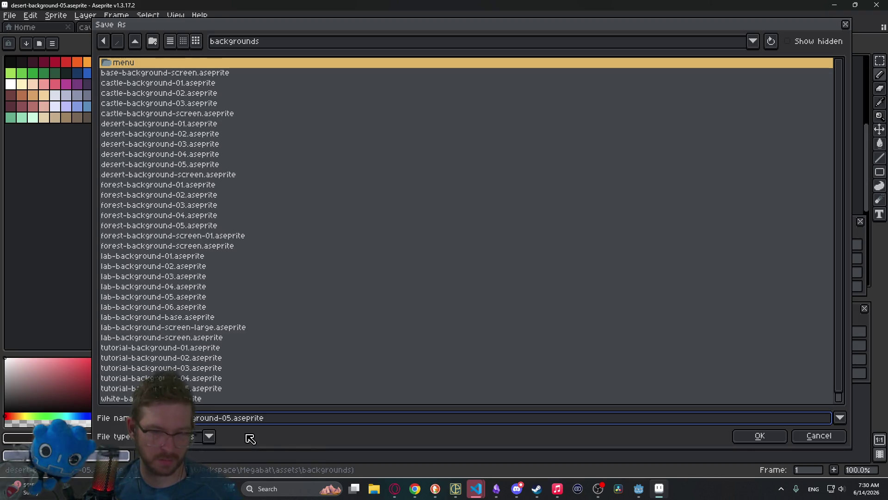
key(BackSpace)
key(BackSpace)
text(1)
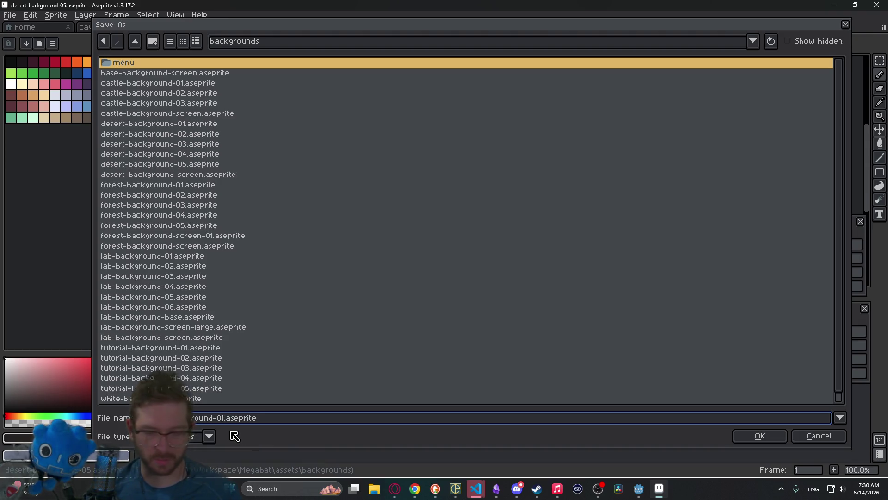
key(Return)
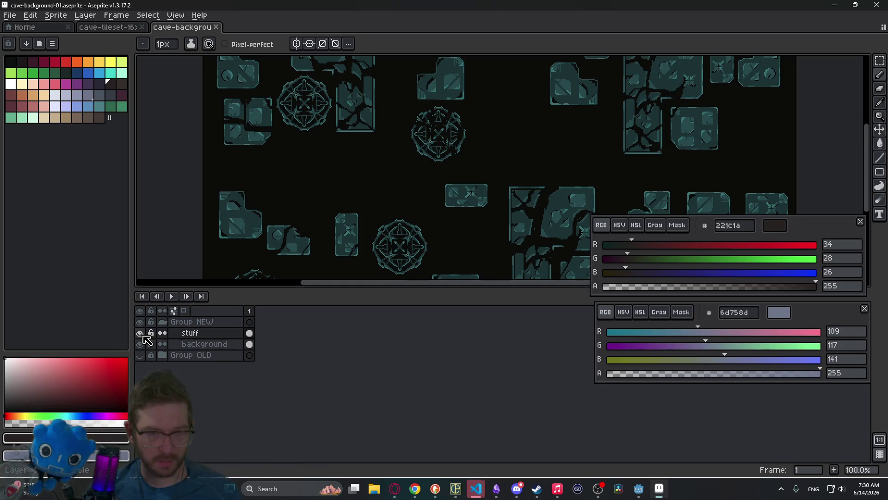
click(251, 335)
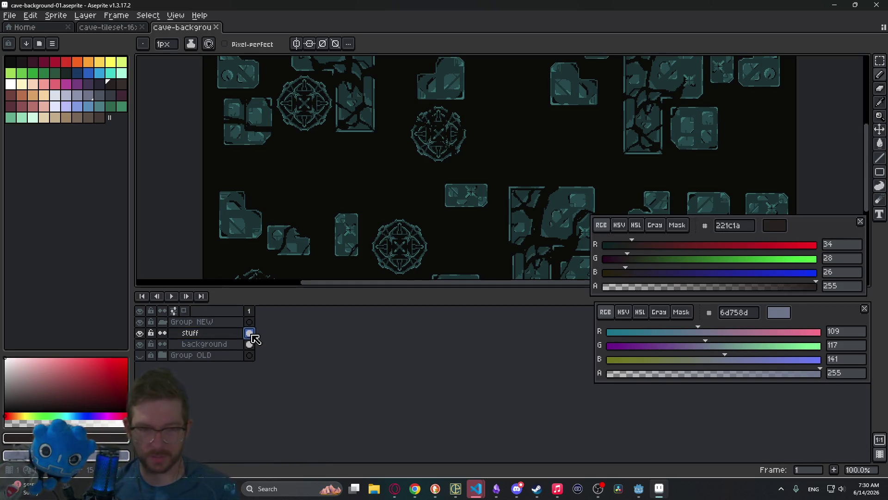
Step: Clear the stuff layer's artwork and delete the Group OLD layer group
key(Delete)
scroll(345, 196, down, 2)
click(188, 355)
key(Delete)
scroll(361, 200, up, 1)
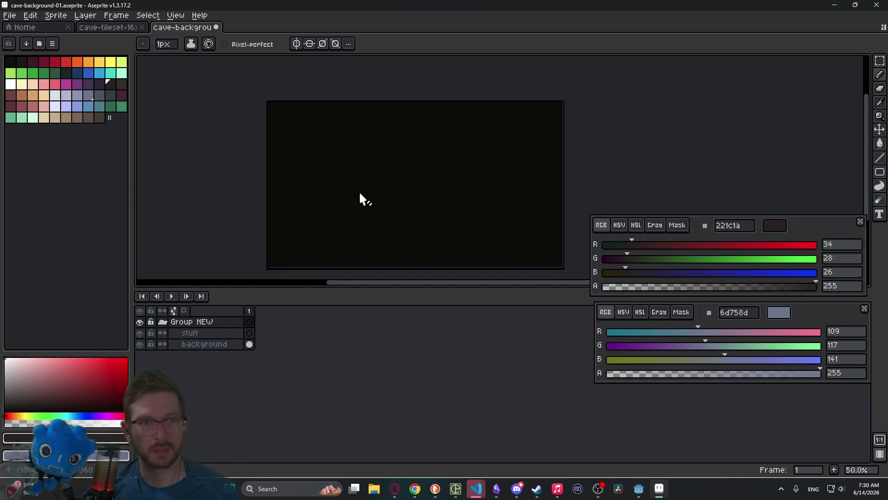
Step: Sample the near-black 050403 background colour and export the image as cave-background-01.png
key(i)
click(393, 175)
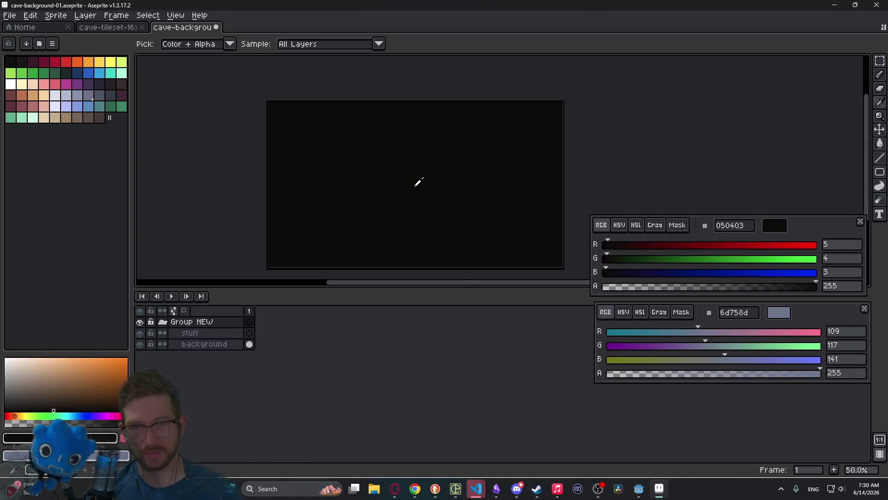
scroll(537, 232, down, 2)
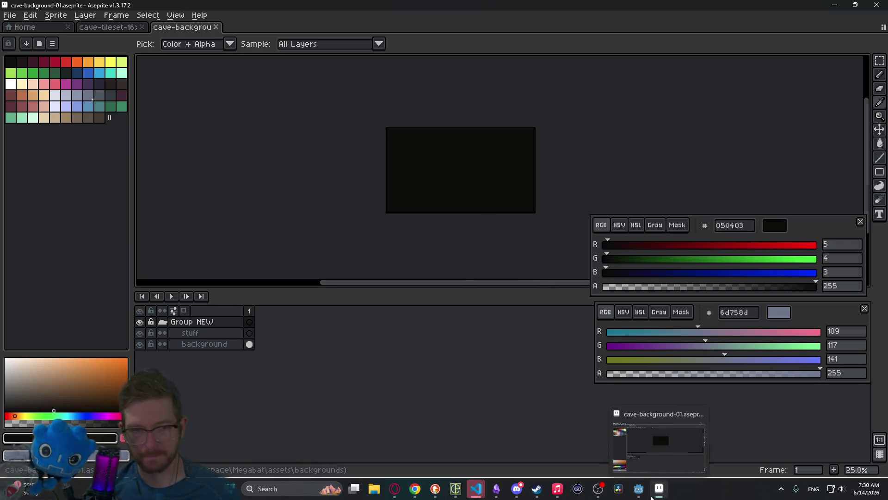
mouse_move(648, 497)
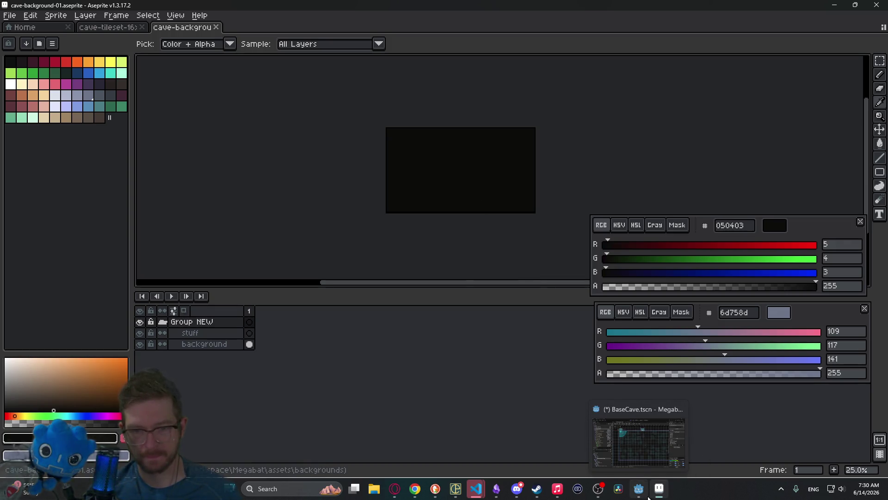
key(ctrl+alt+shift+s)
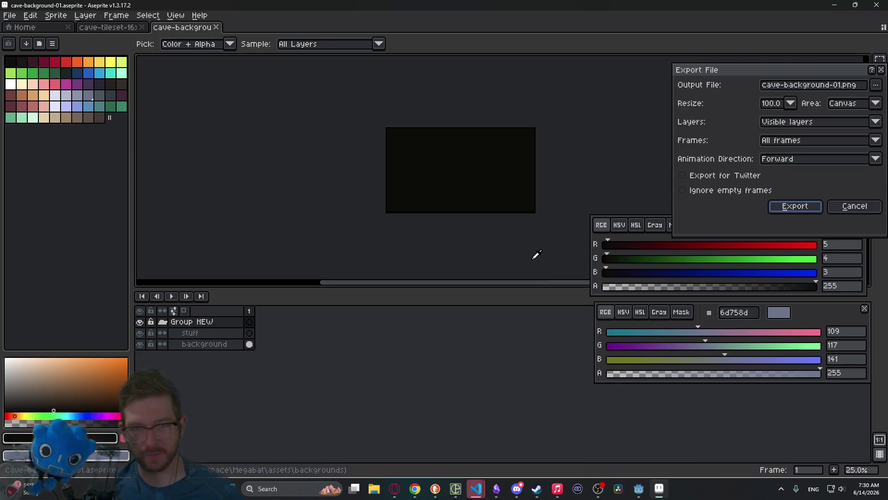
key(Return)
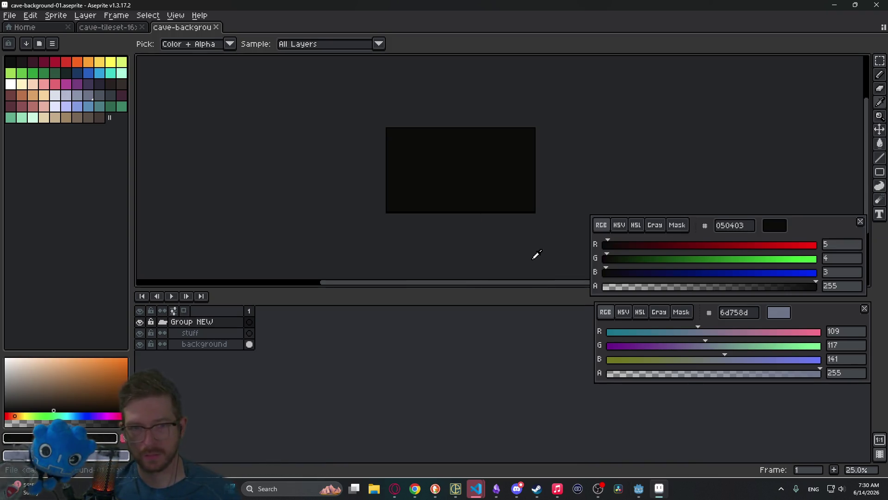
click(645, 497)
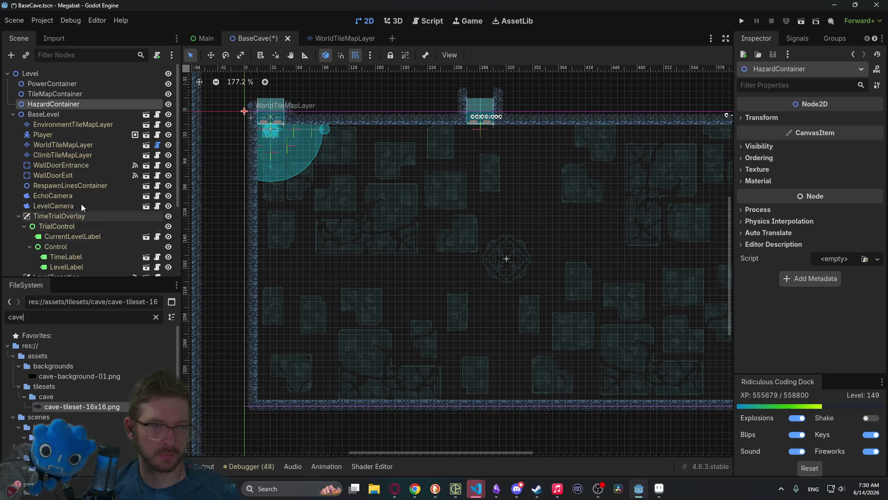
Step: Browse BaseCave's Scene dock from EnvironmentTileMapLayer down to the parallax background Sprite2D
scroll(76, 178, down, 3)
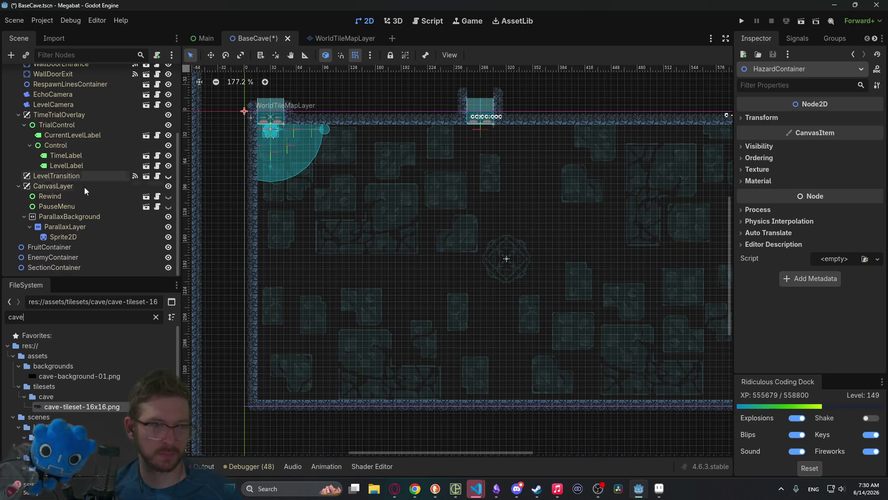
scroll(68, 162, up, 4)
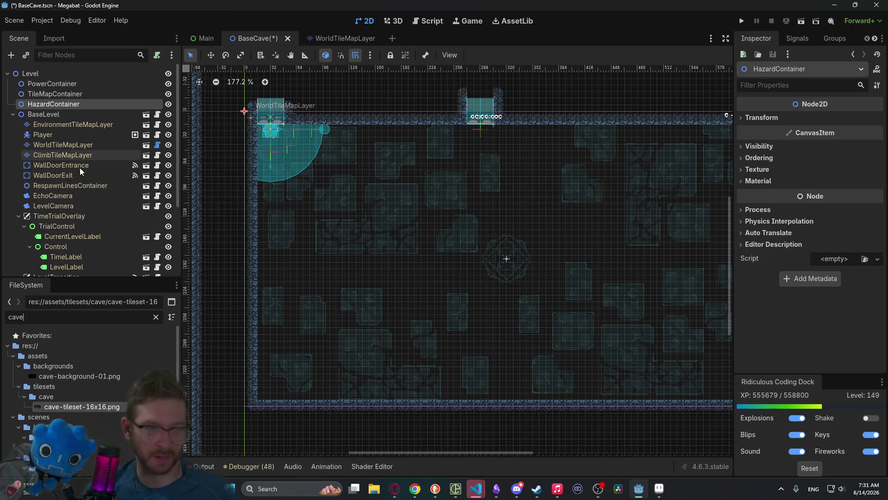
scroll(68, 224, down, 3)
scroll(68, 224, down, 1)
scroll(68, 221, up, 1)
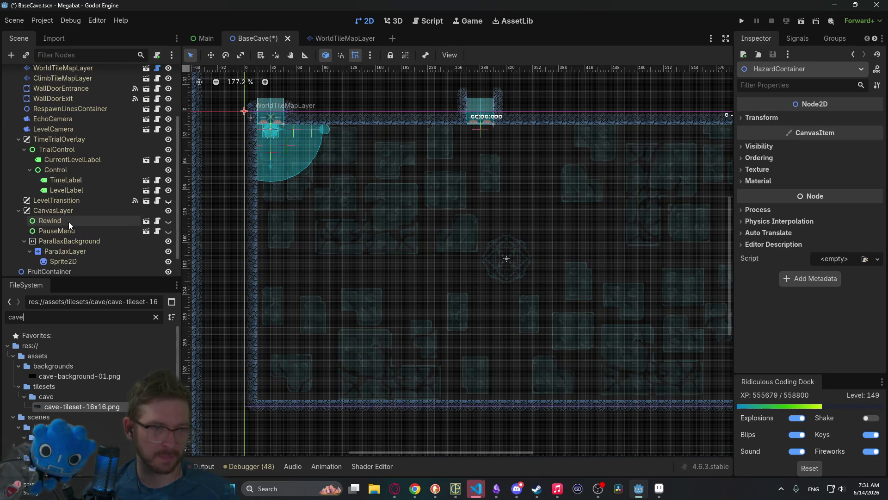
scroll(69, 221, up, 2)
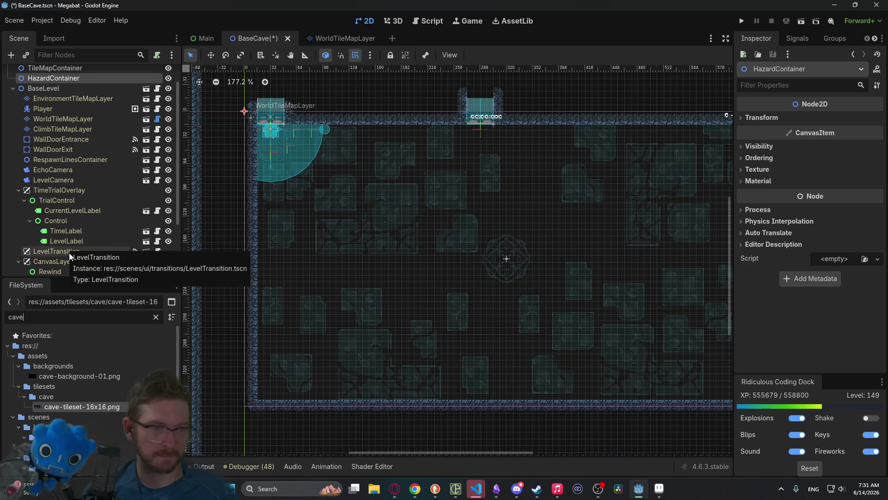
scroll(70, 193, up, 1)
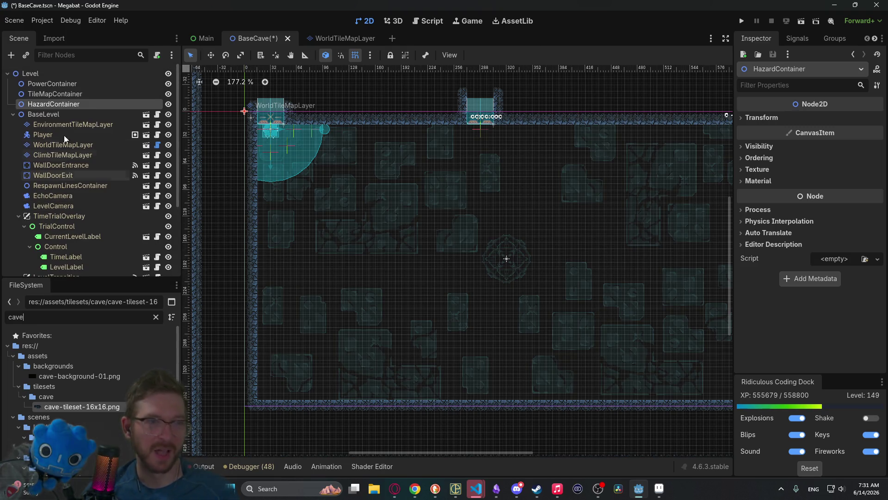
click(67, 126)
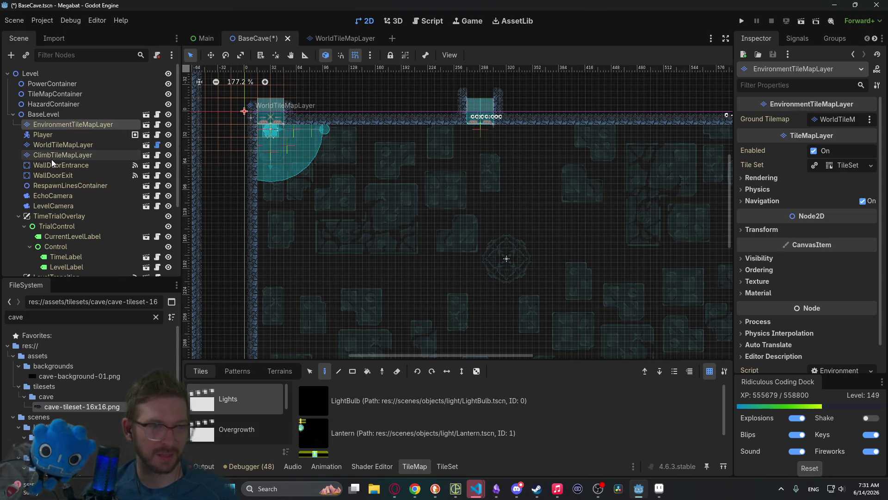
scroll(71, 231, down, 3)
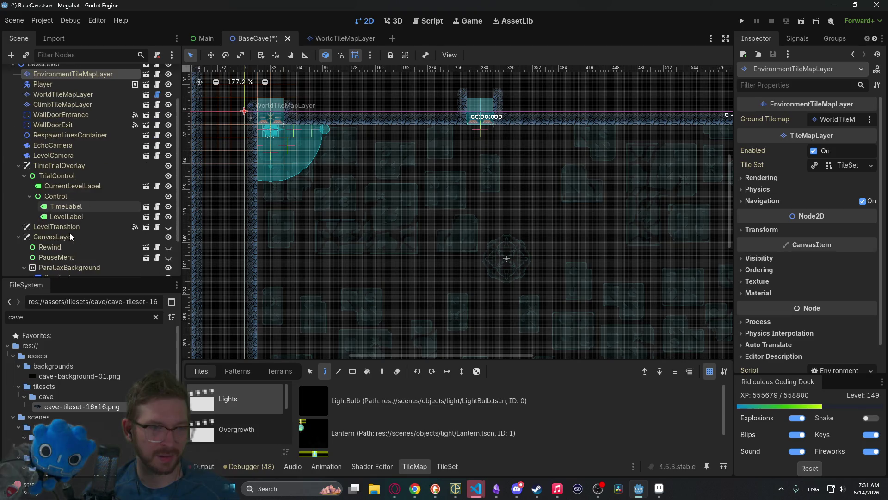
scroll(70, 237, down, 3)
click(72, 237)
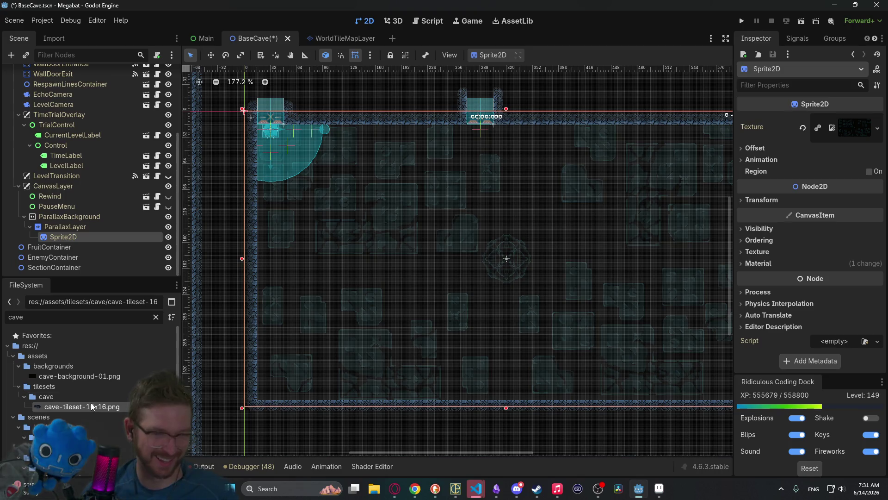
Step: Assign cave-background-01.png as the Sprite2D's texture and save BaseCave.tscn
mouse_move(82, 377)
mouse_down()
mouse_move(787, 187)
mouse_move(859, 130)
mouse_up()
key(ctrl+s)
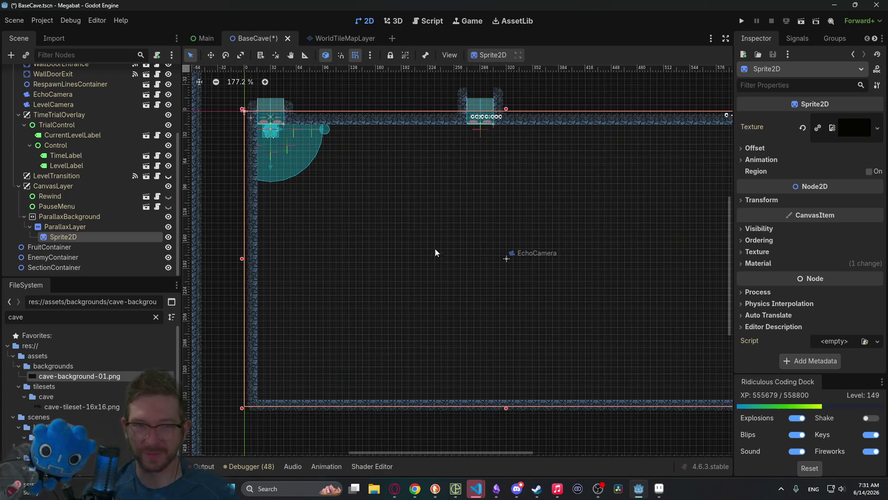
scroll(484, 248, down, 4)
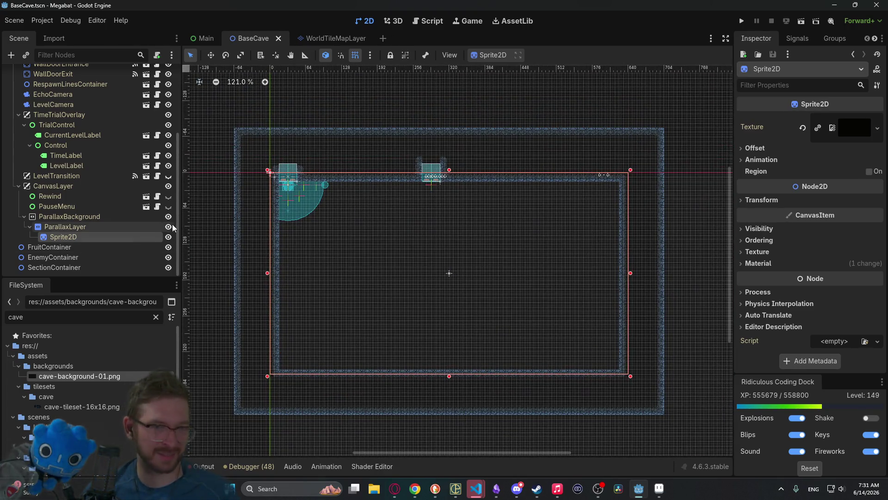
scroll(84, 198, up, 5)
Step: In BaseLevel.gd, duplicate the desert_backgrounds array and rename the copy cave_backgrounds
click(157, 114)
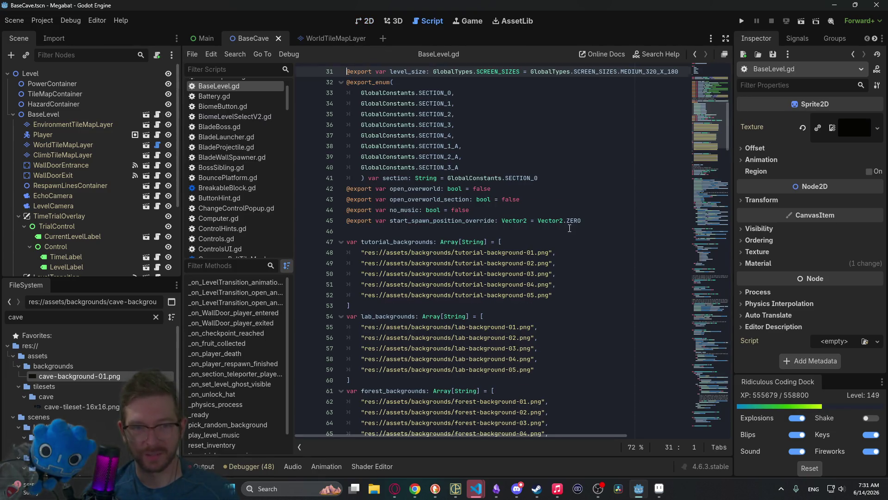
scroll(569, 228, down, 5)
scroll(556, 242, down, 2)
drag(352, 316, 312, 254)
key(ctrl+c)
click(396, 323)
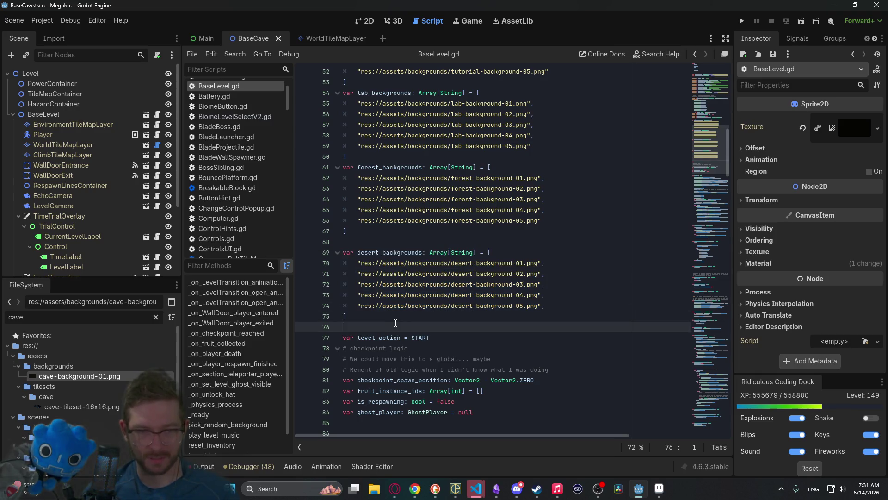
key(ctrl+v)
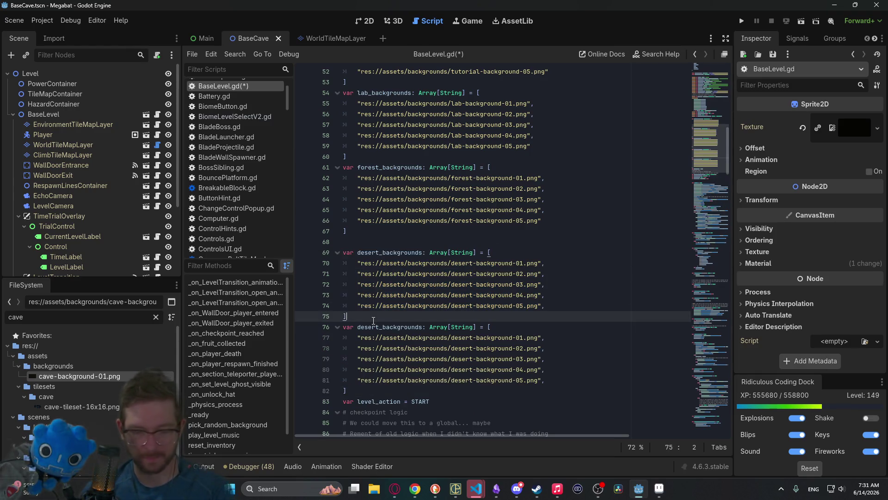
key(Return)
click(384, 334)
key(BackSpace)
key(BackSpace)
key(BackSpace)
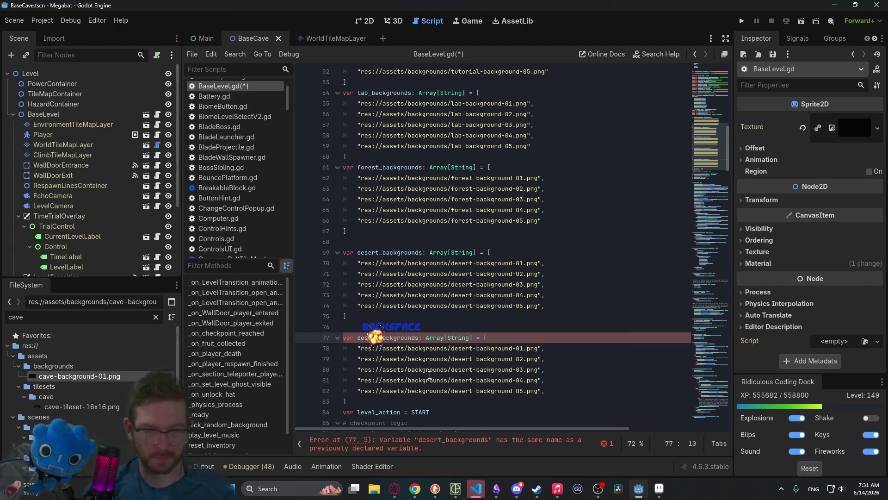
key(BackSpace)
key(BackSpace)
text(cave)
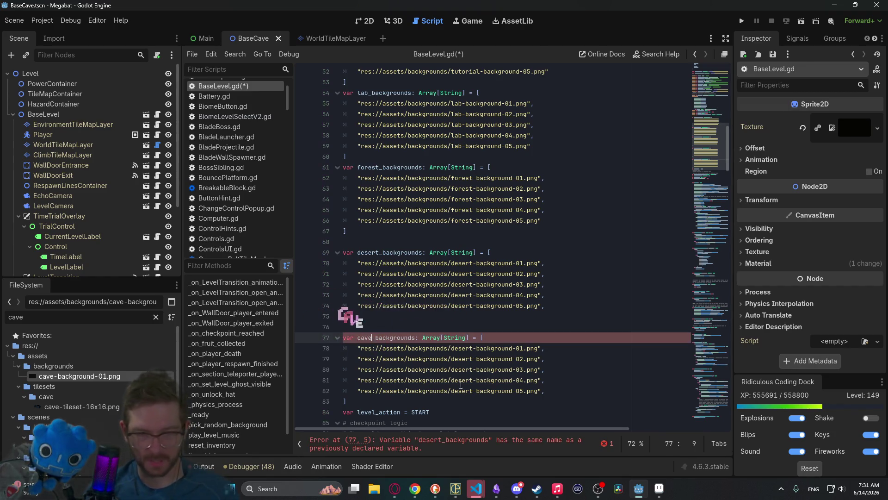
Step: Trim cave_backgrounds to a single cave- background path and save the script
drag(555, 395, 548, 351)
key(BackSpace)
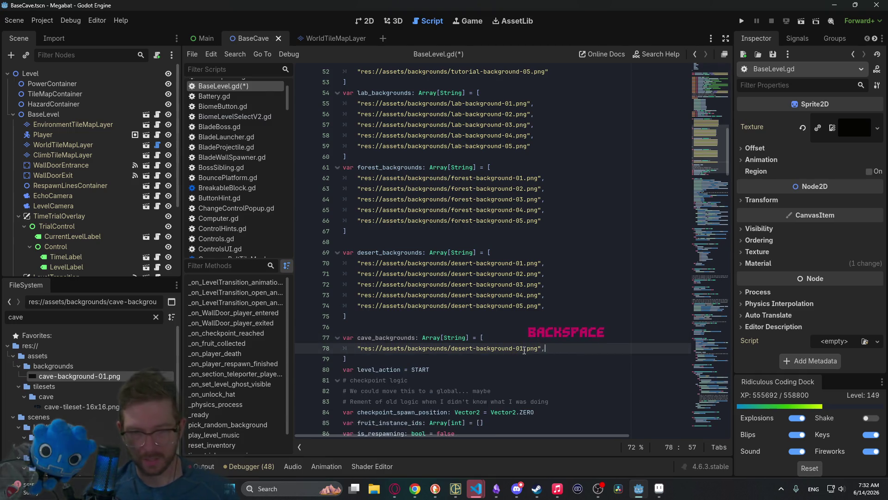
click(477, 349)
key(BackSpace)
key(BackSpace)
key(BackSpace)
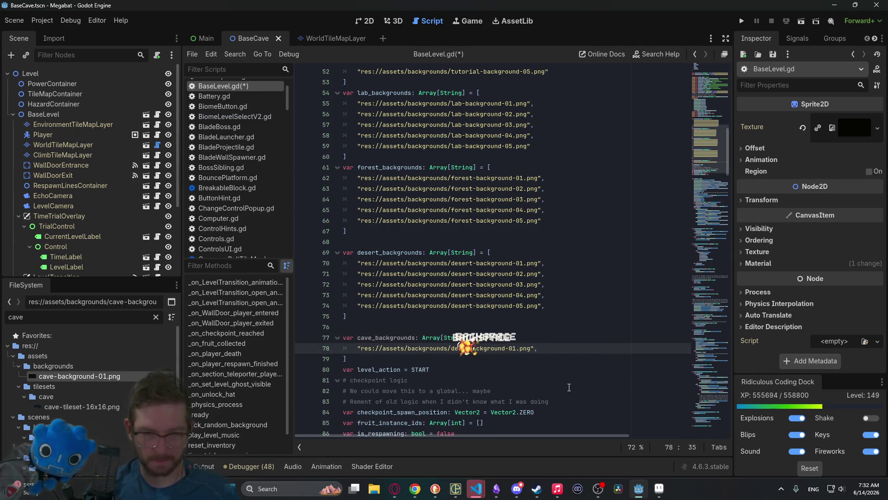
text(cave-)
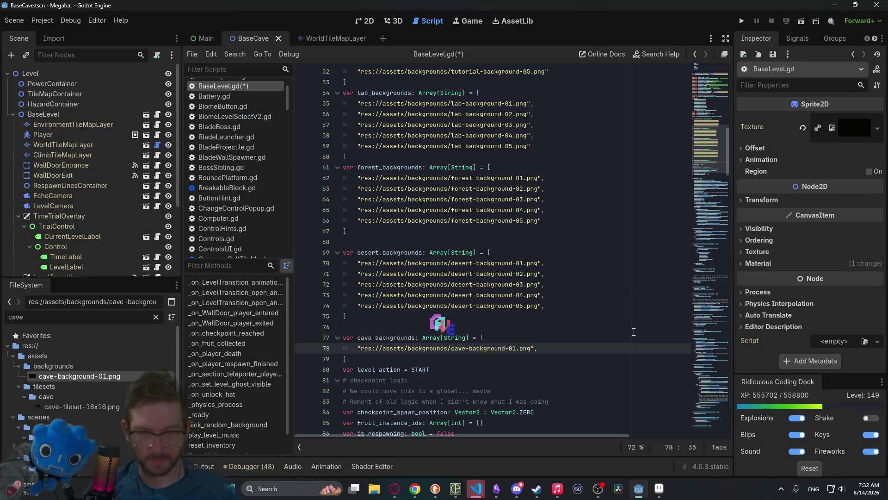
click(391, 359)
key(Return)
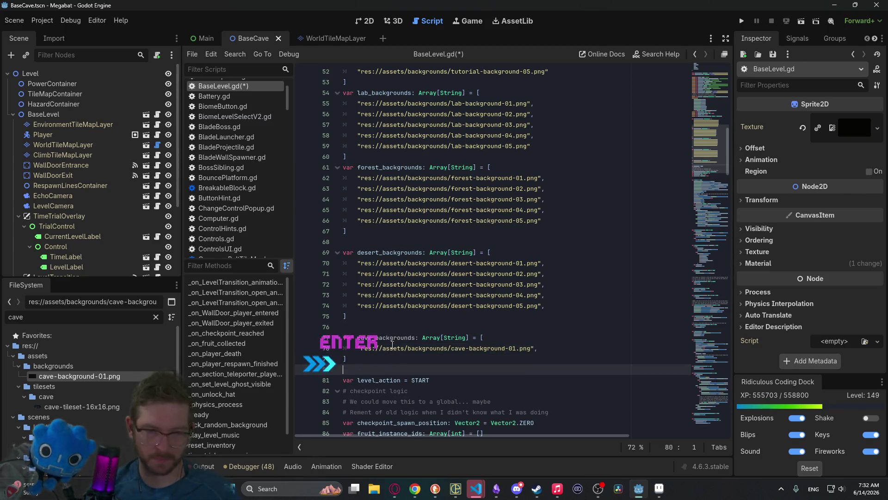
double_click(387, 338)
key(ctrl+s)
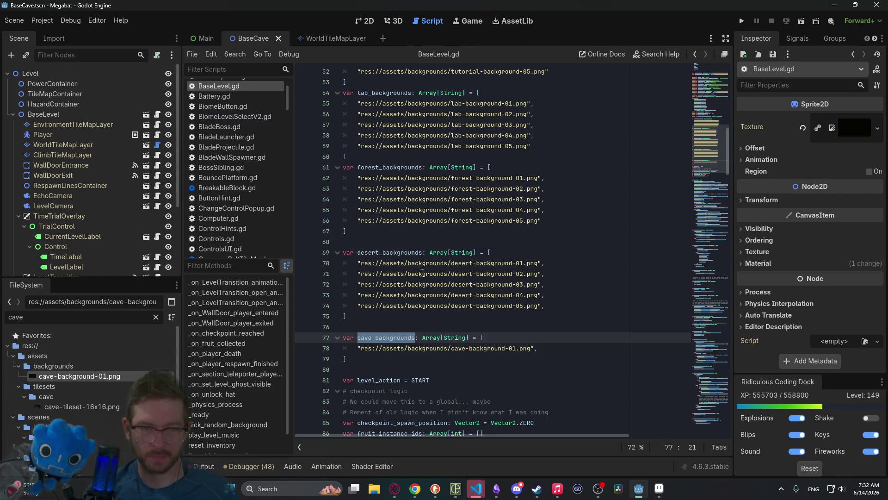
Step: Add a SECTION_4 case below line 124 of the match block
scroll(547, 314, down, 5)
key(ctrl+f)
text(desert)
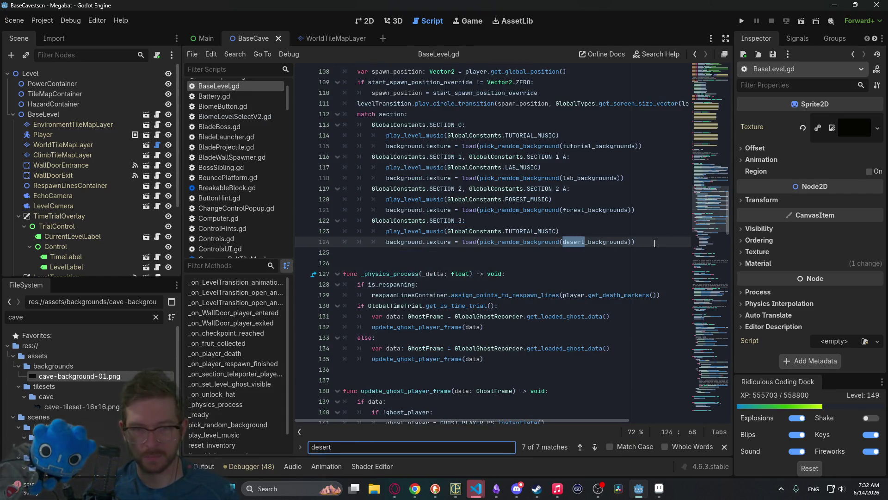
click(654, 244)
key(Return)
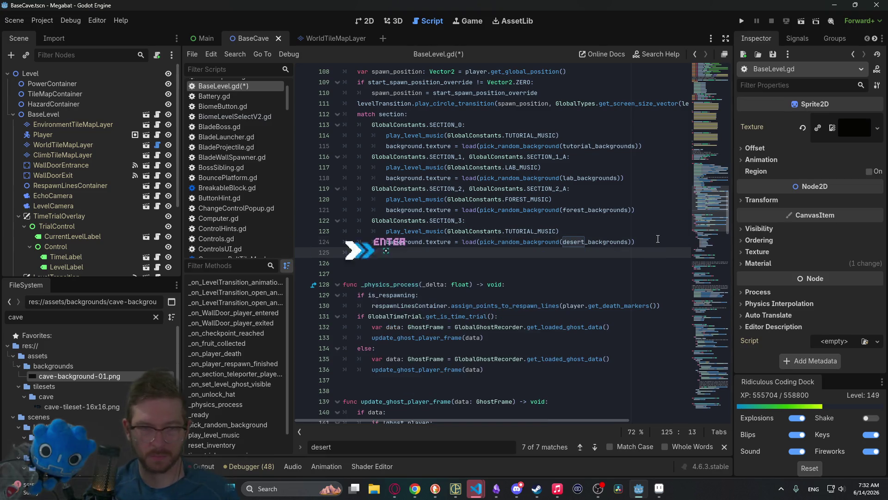
key(BackSpace)
text(Global)
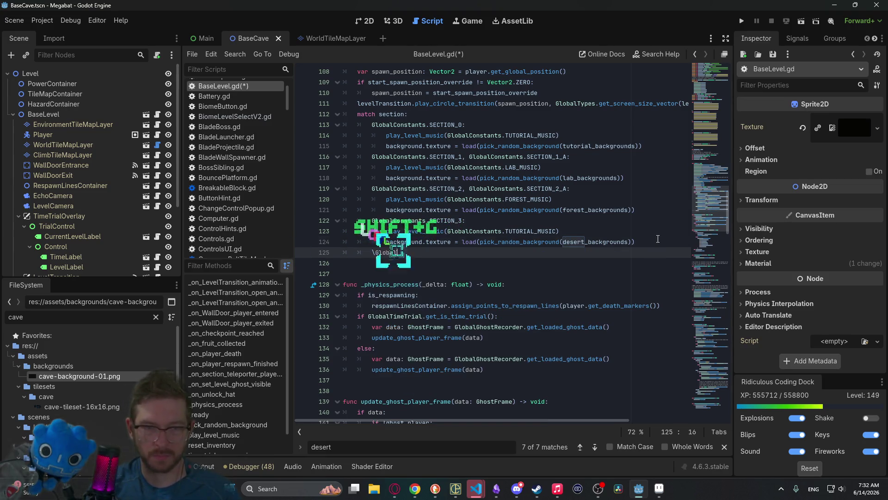
key(BackSpace)
key(BackSpace)
key(BackSpace)
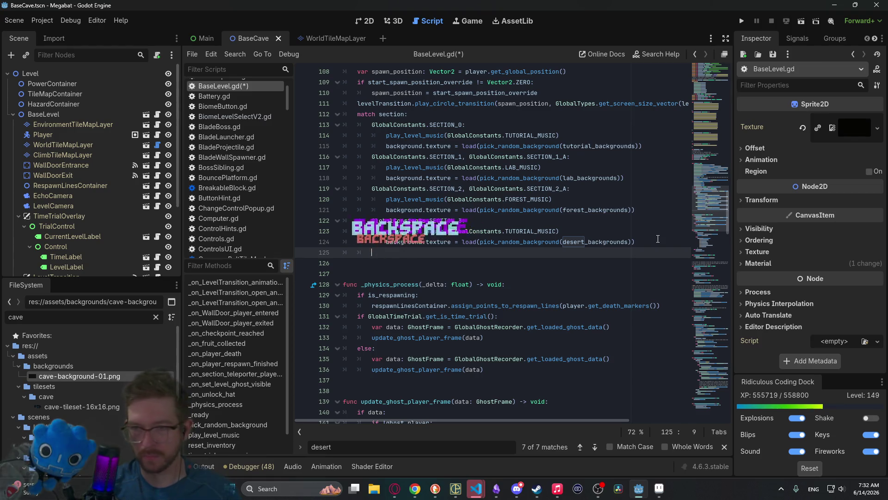
text(GLOBAL)
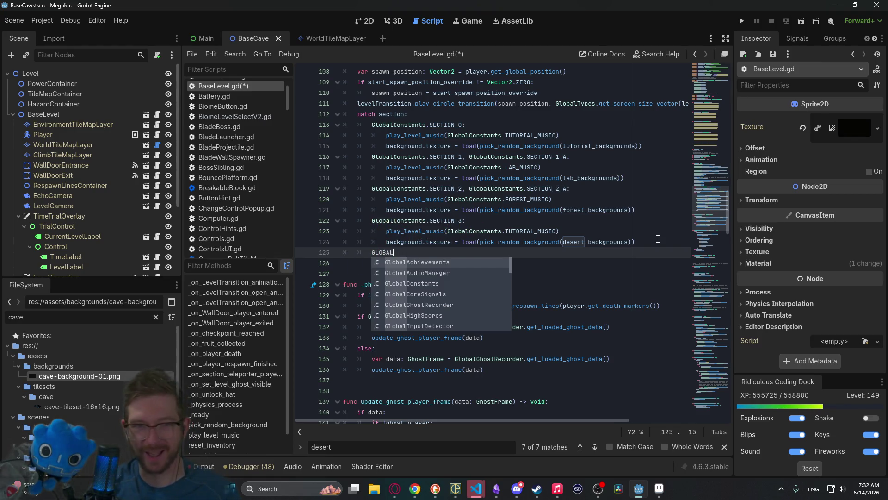
key(BackSpace)
key(BackSpace)
key(BackSpace)
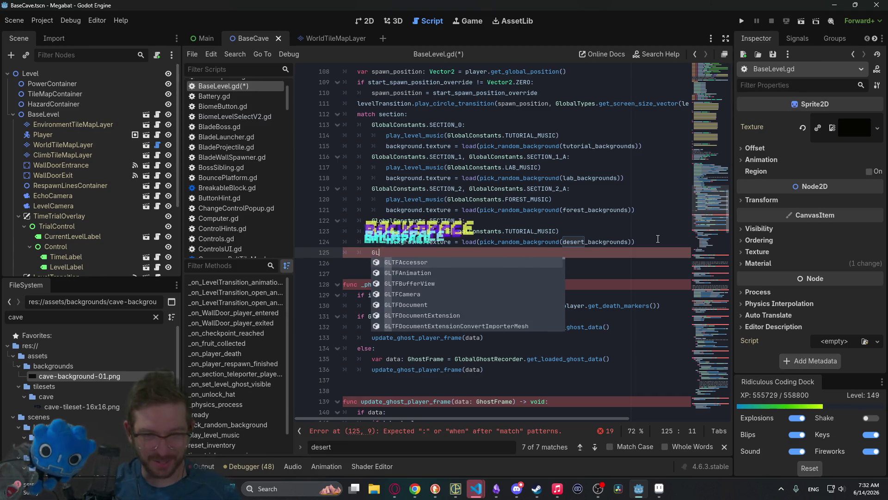
text(lobacl)
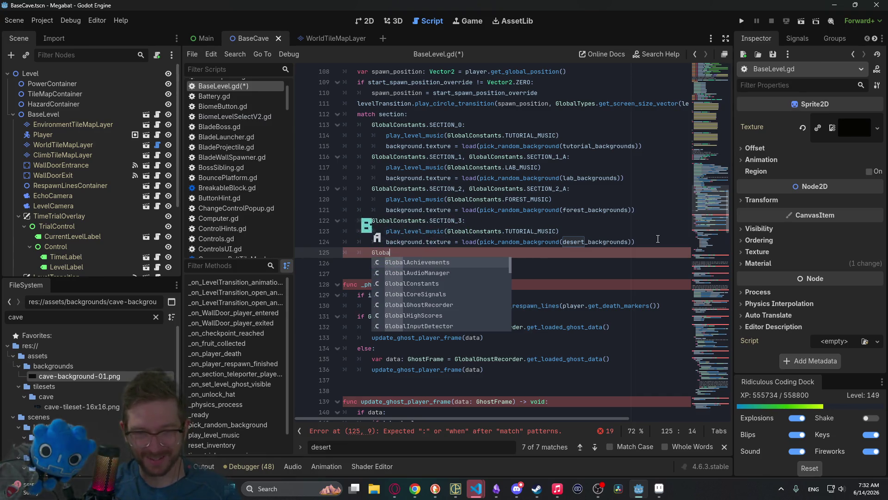
key(BackSpace)
key(BackSpace)
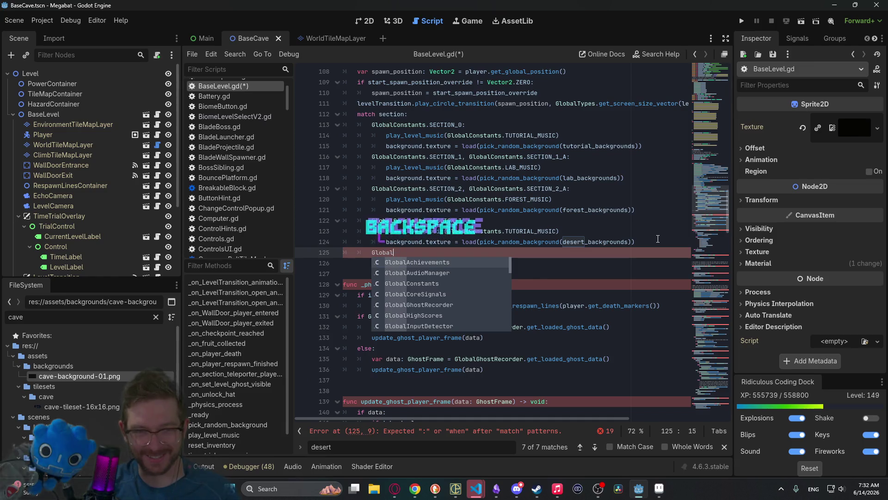
text(Cos)
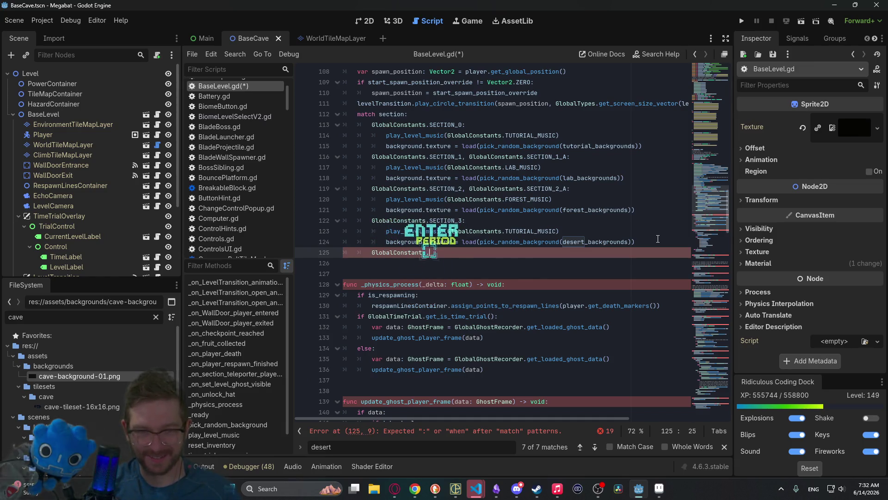
text(SECT)
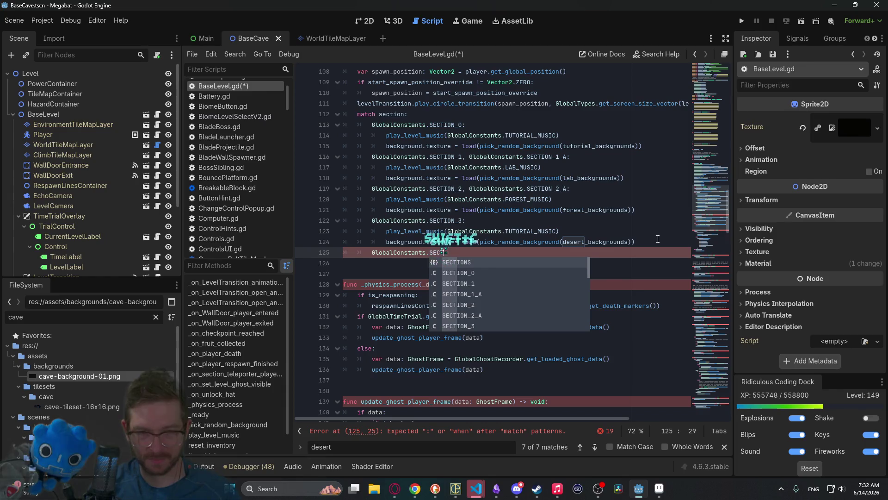
text(ION_4:)
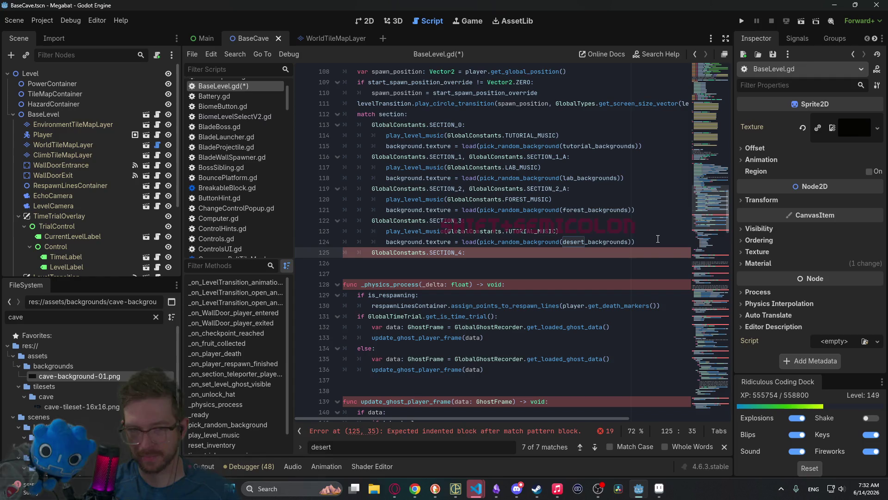
Step: Make the SECTION_4 case call play_level_music(GlobalConstants.TUTORIAL_MUSIC)
key(Return)
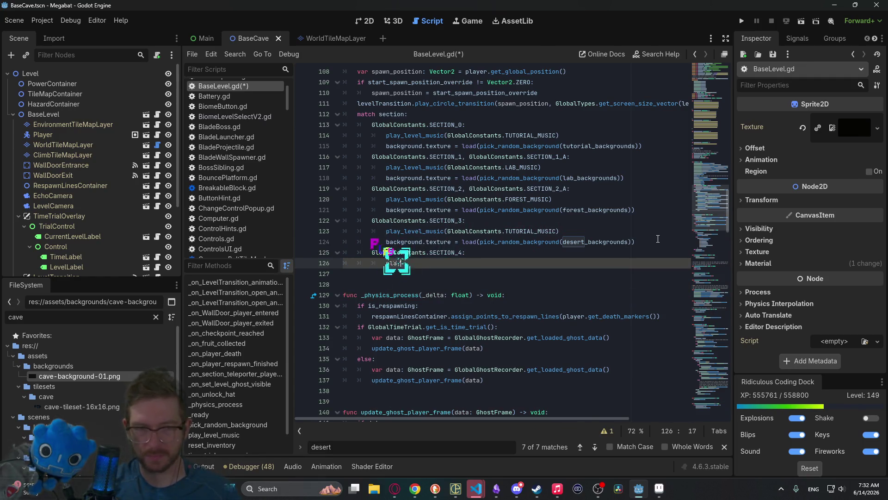
text(y_lev)
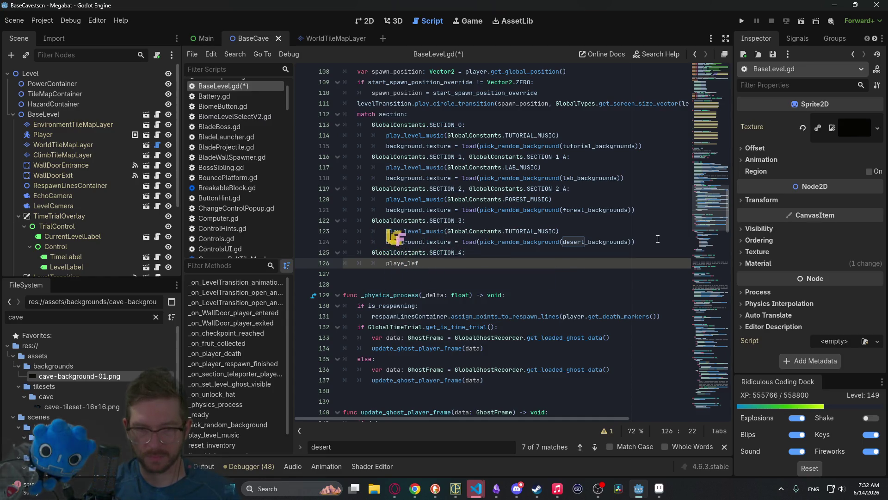
text(vel_)
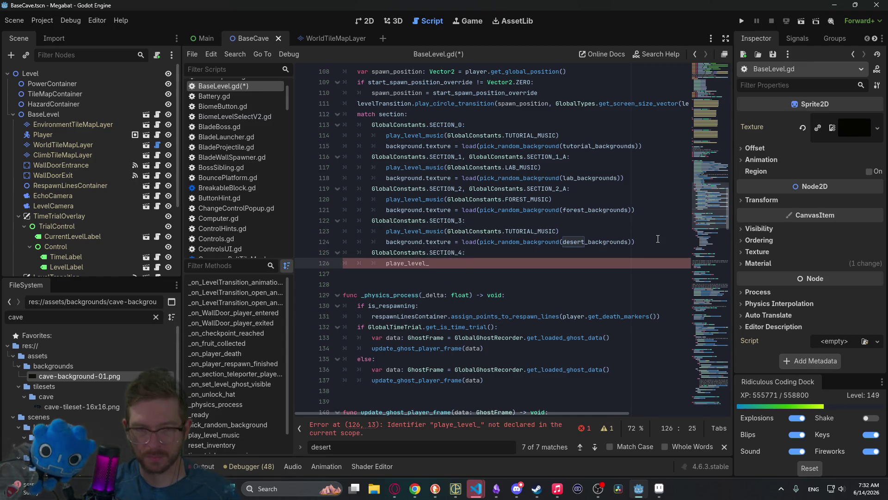
key(BackSpace)
key(BackSpace)
key(BackSpace)
text(_level_mus)
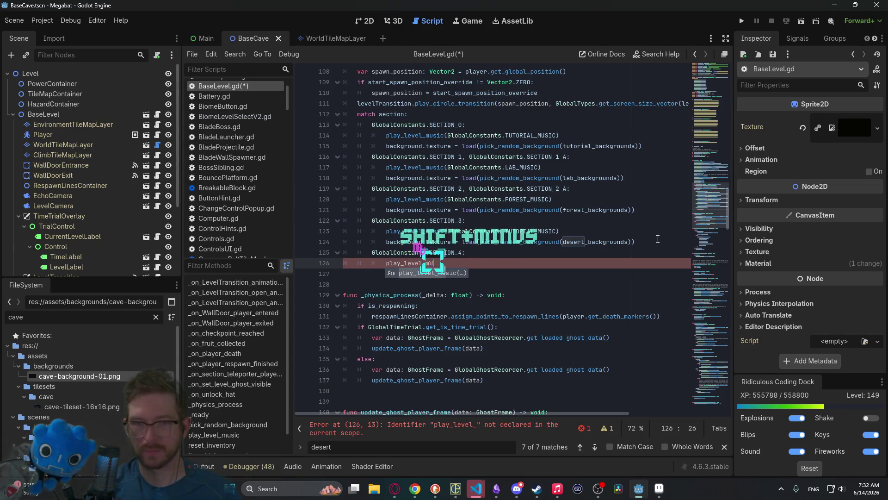
key(Return)
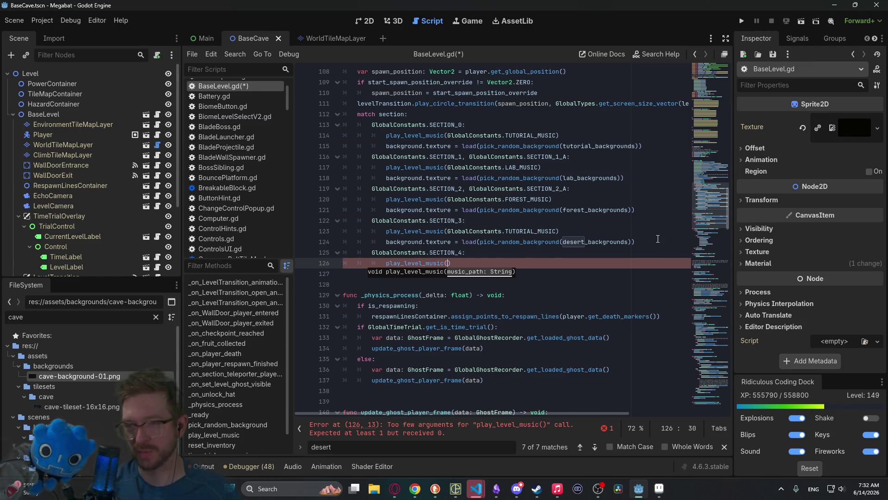
text(GlobalCon)
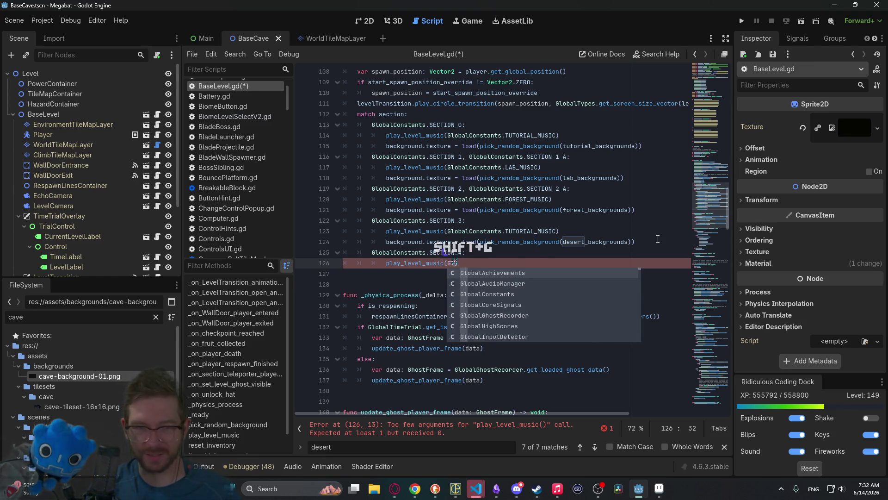
key(Return)
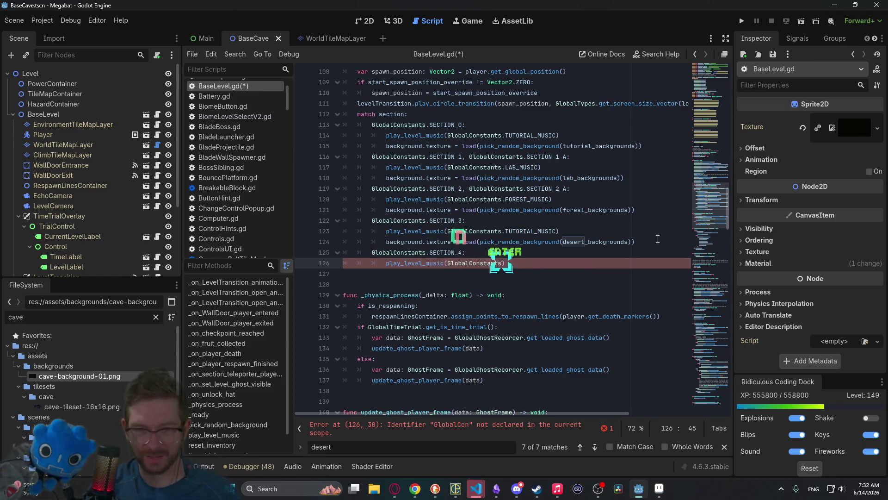
text(.Tuto)
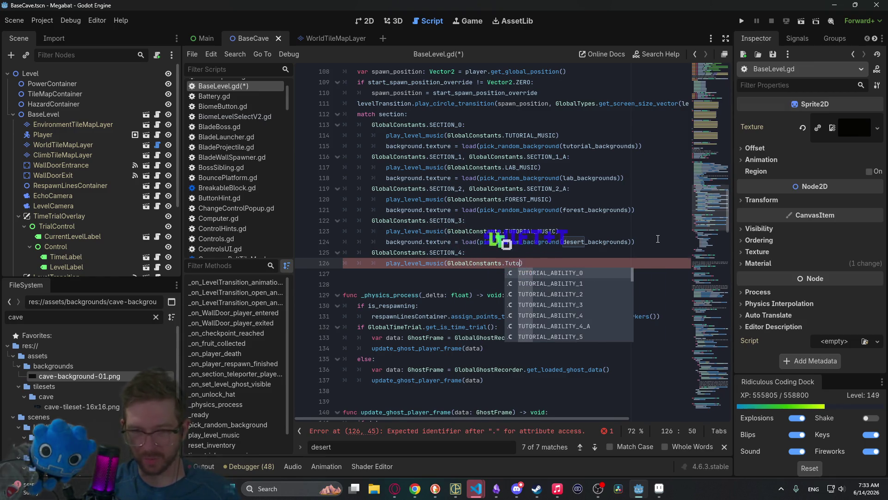
key(BackSpace)
key(BackSpace)
key(BackSpace)
text(UTORI)
text(AL)
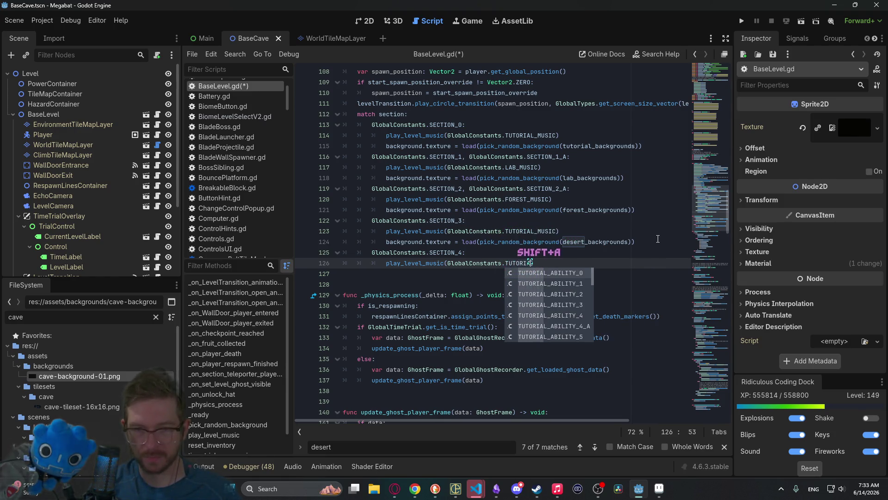
text(_MUSIC)
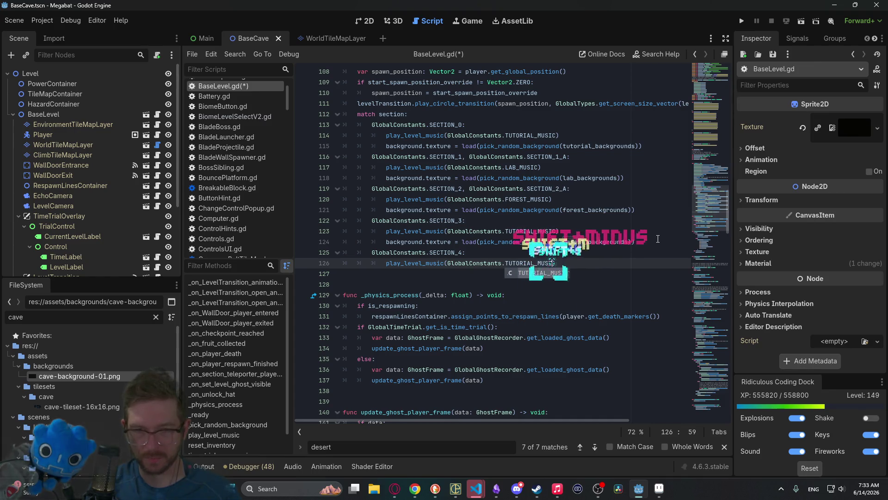
key(Return)
Step: Add background.texture = load(pick_random_background(cave_backgrounds)) and save the script
text(ba)
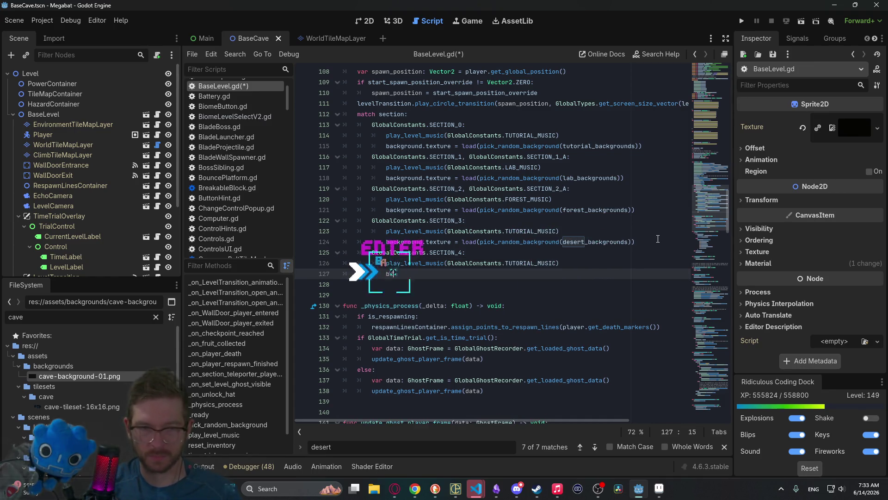
text(ckground.te)
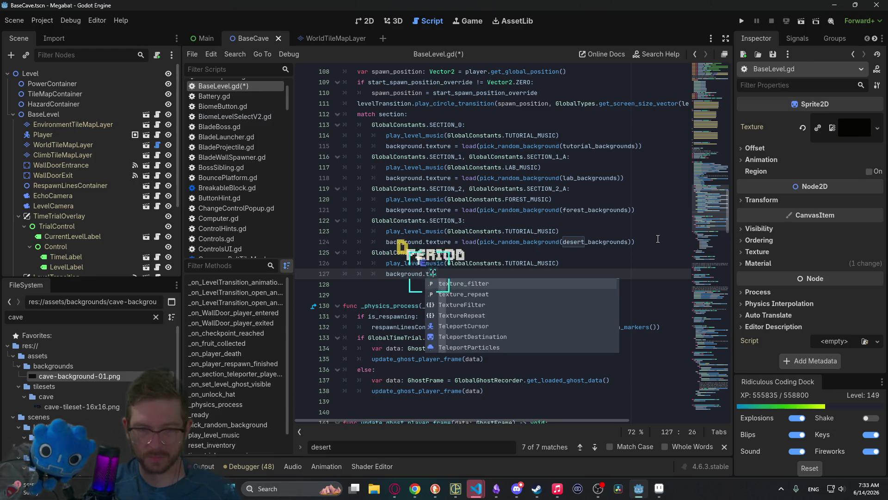
text(xture = loa)
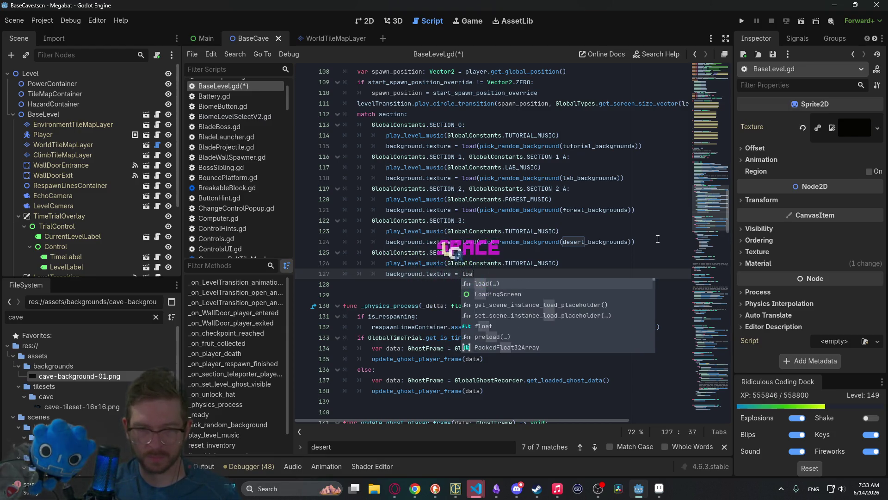
text(d(pickrandom)
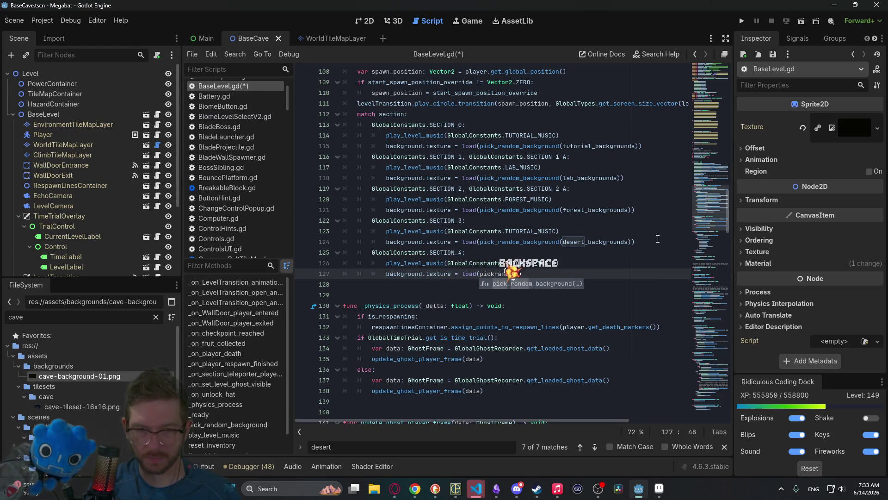
key(BackSpace)
key(BackSpace)
key(BackSpace)
text(_)
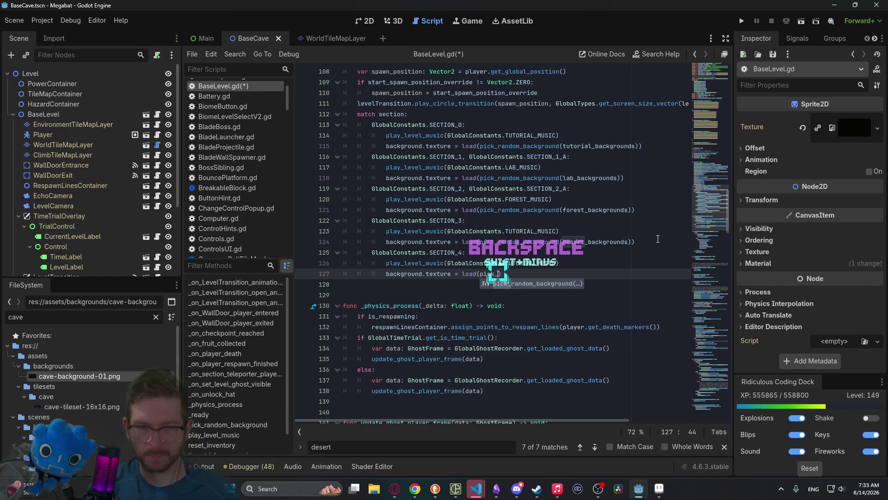
key(Return)
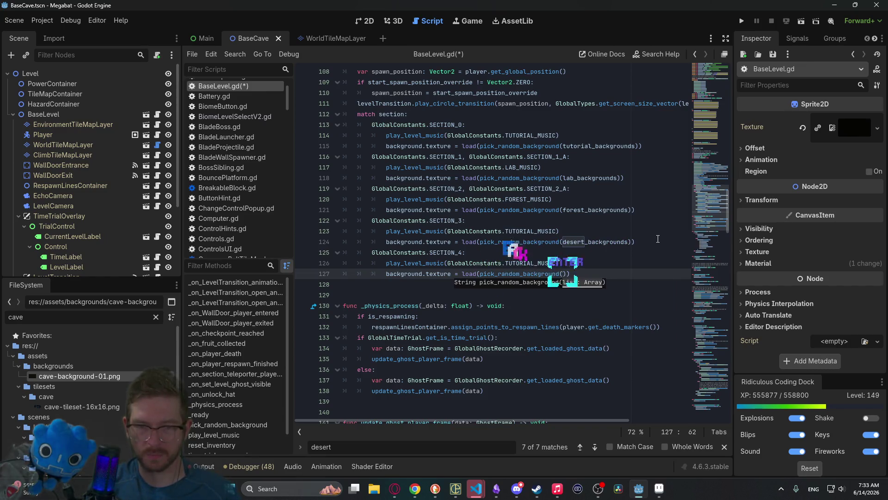
text(cave_backgrounds)
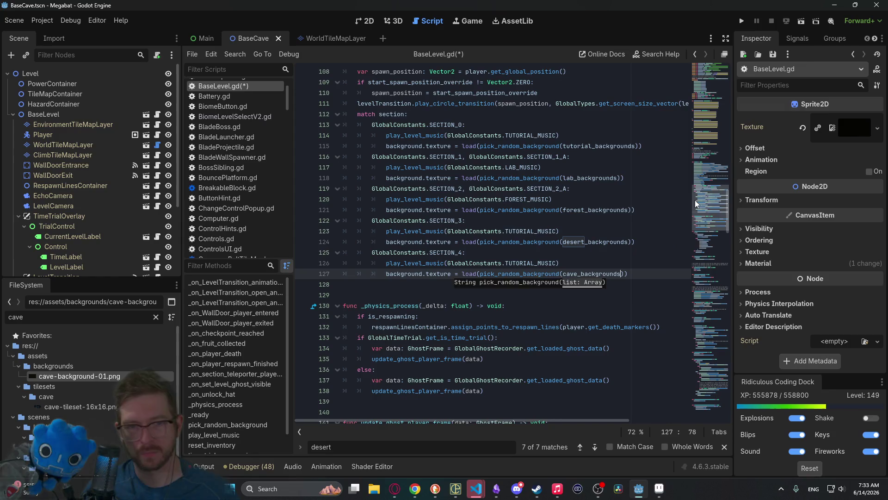
click(632, 221)
key(ctrl+s)
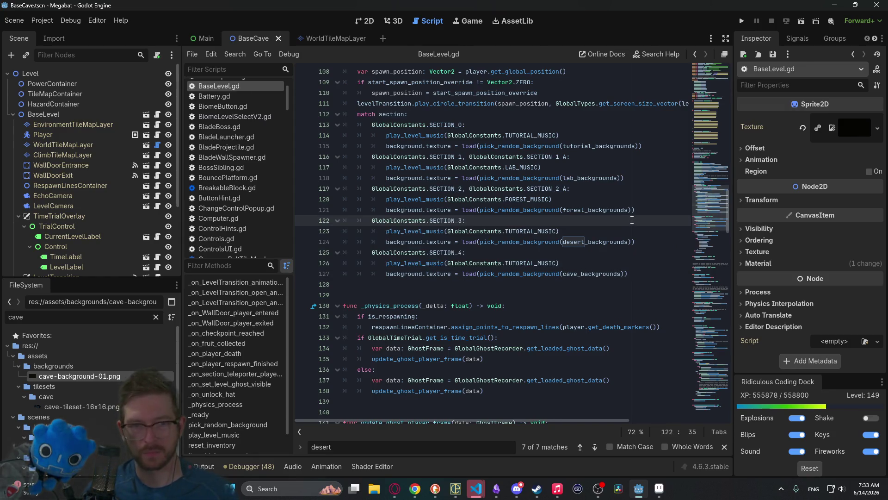
Step: Append # TODO to the play_level_music calls on lines 123 and 126, then save BaseLevel.gd
scroll(632, 221, up, 4)
scroll(624, 227, down, 2)
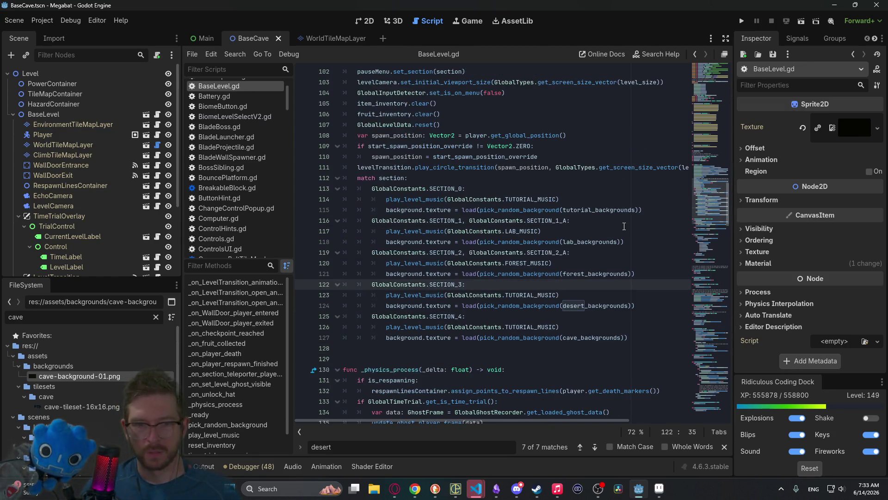
click(590, 295)
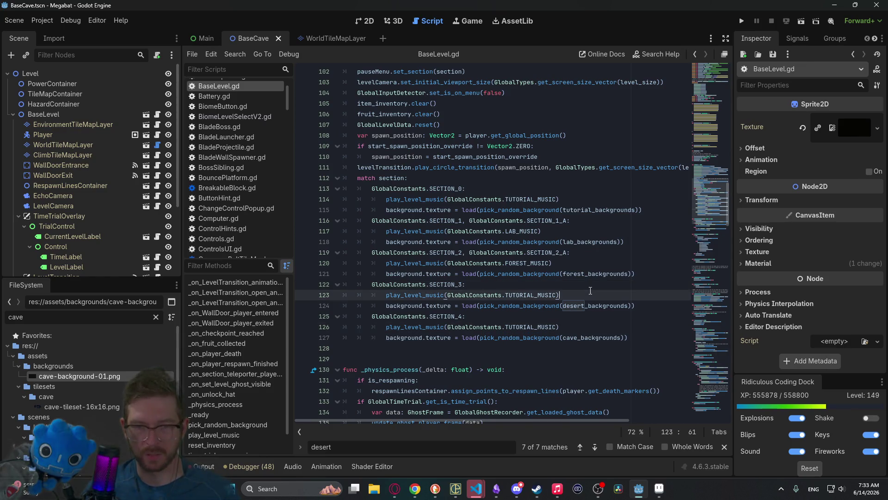
text(# TODO)
key(Down)
key(Down)
key(Down)
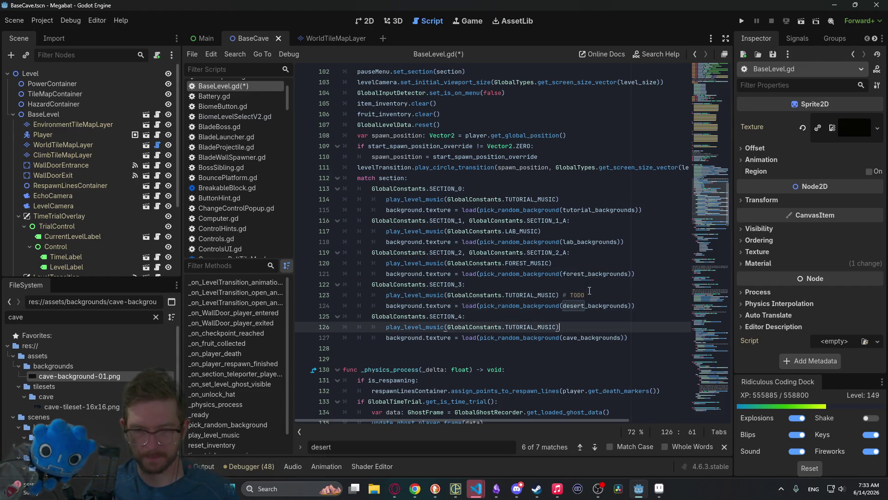
text( # TODO)
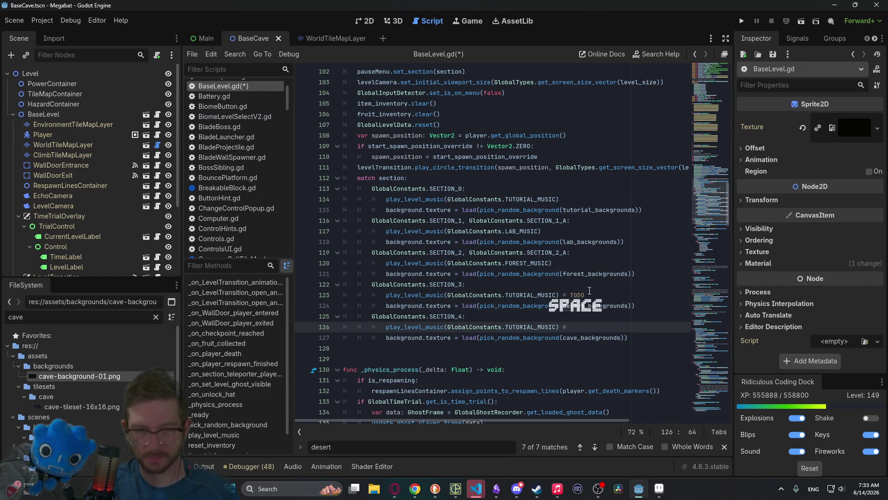
key(ctrl+s)
click(589, 239)
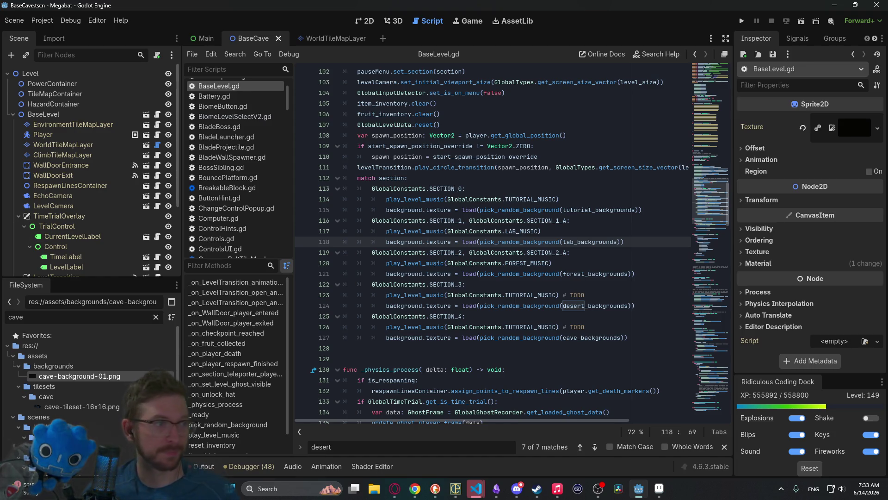
click(400, 497)
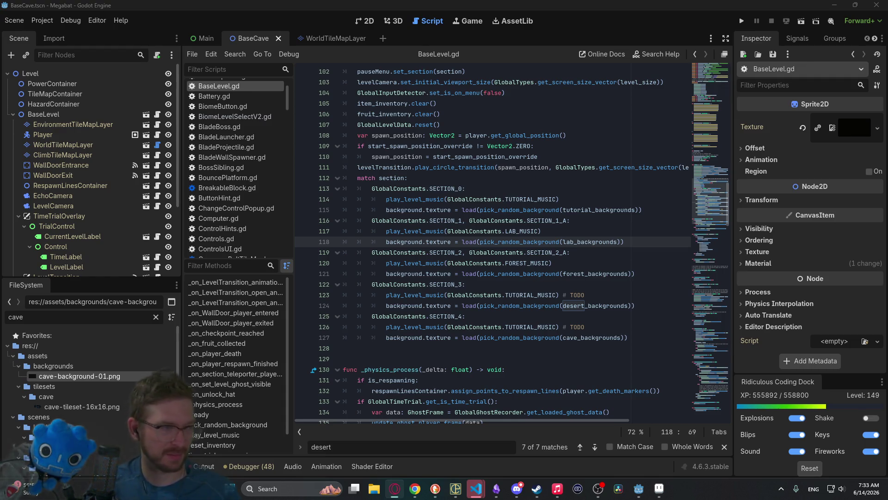
Step: Search the Steam store for 'blockshop', pause Block Shop's trailer and copy its page link
click(537, 488)
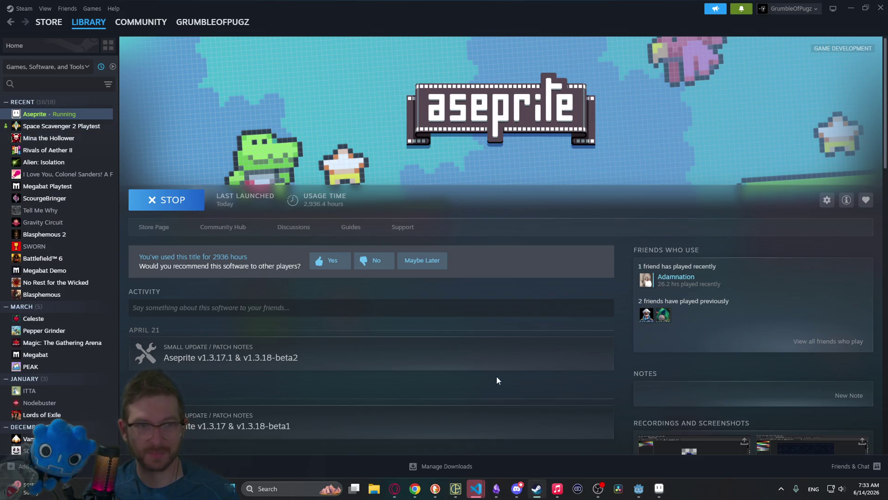
click(36, 24)
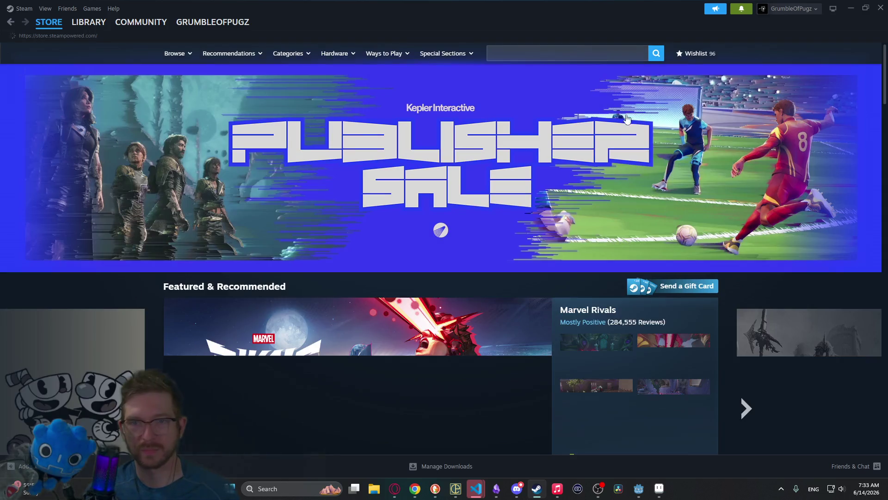
click(576, 54)
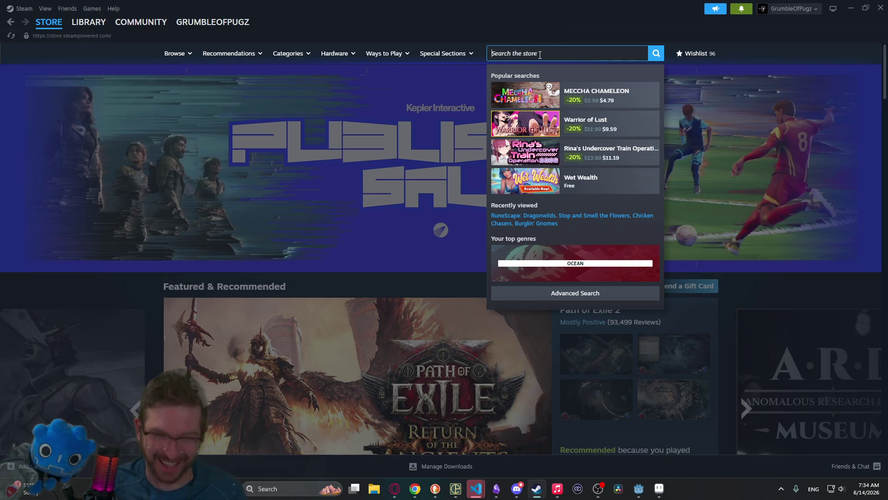
text(blocksh)
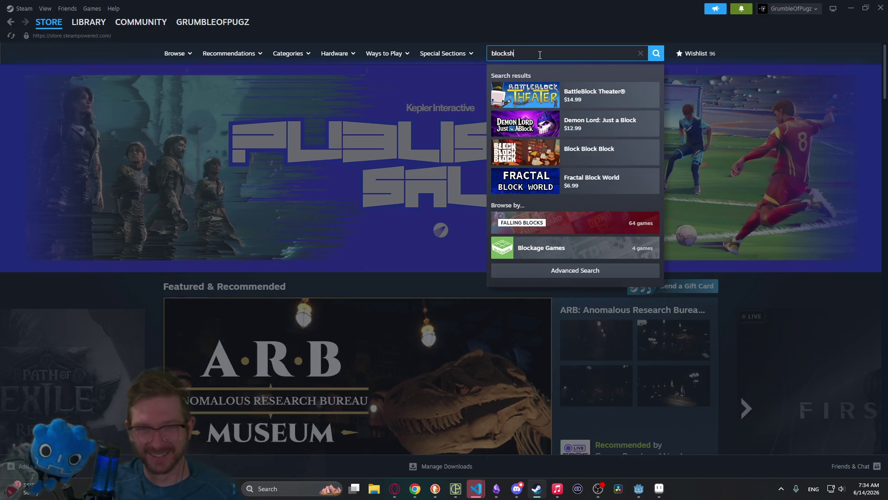
text(op)
click(636, 107)
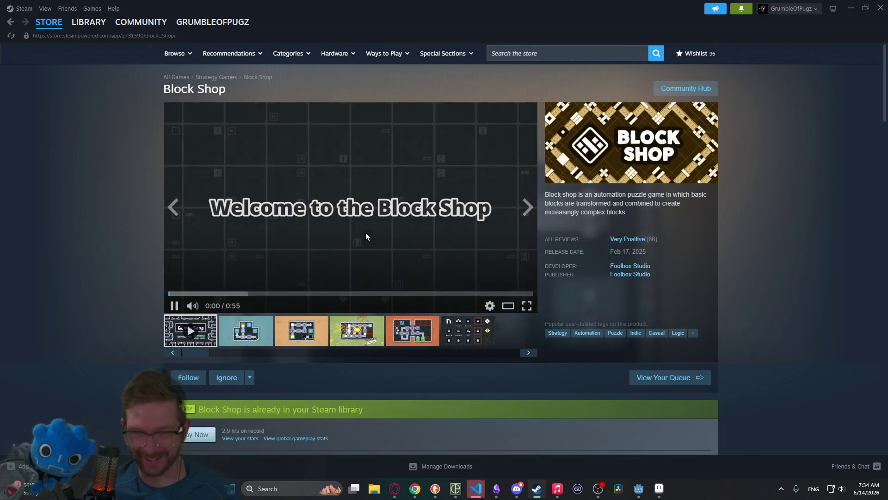
click(174, 303)
click(125, 36)
click(394, 488)
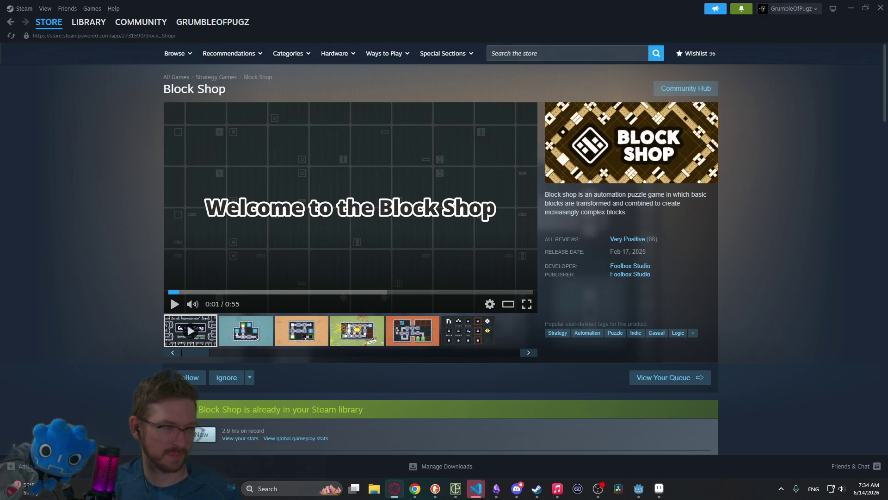
click(559, 53)
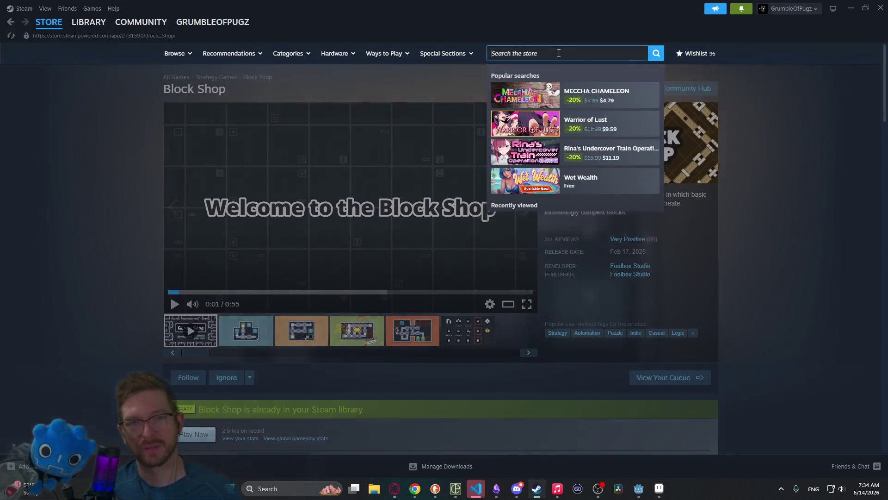
click(435, 81)
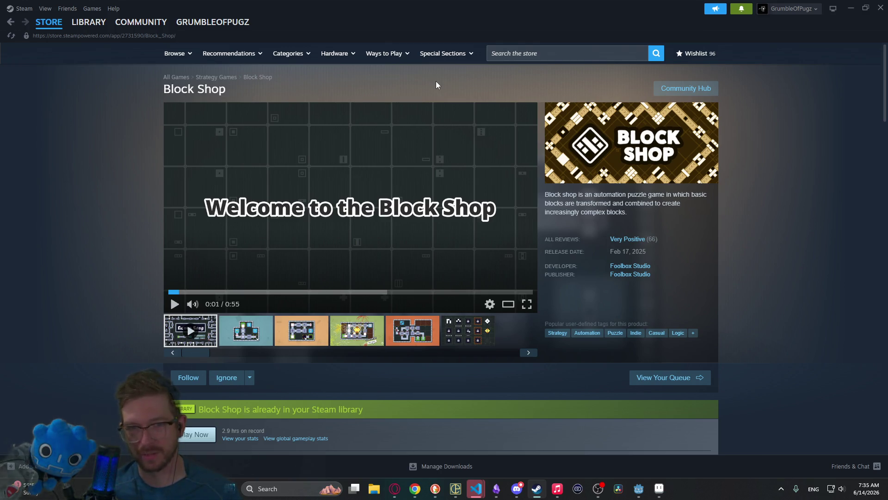
Step: Reach the SCOPECREEP store page via Foolbox Studio's developer page, then return to BaseLevel.gd
click(631, 266)
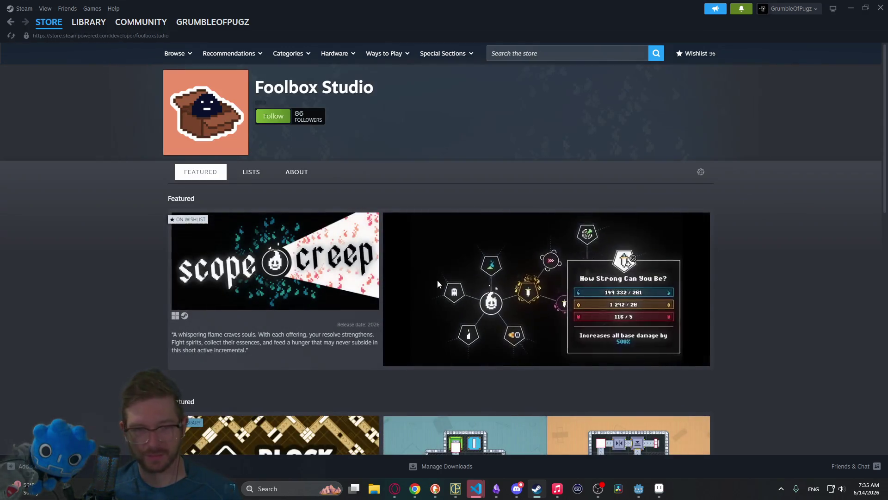
click(444, 215)
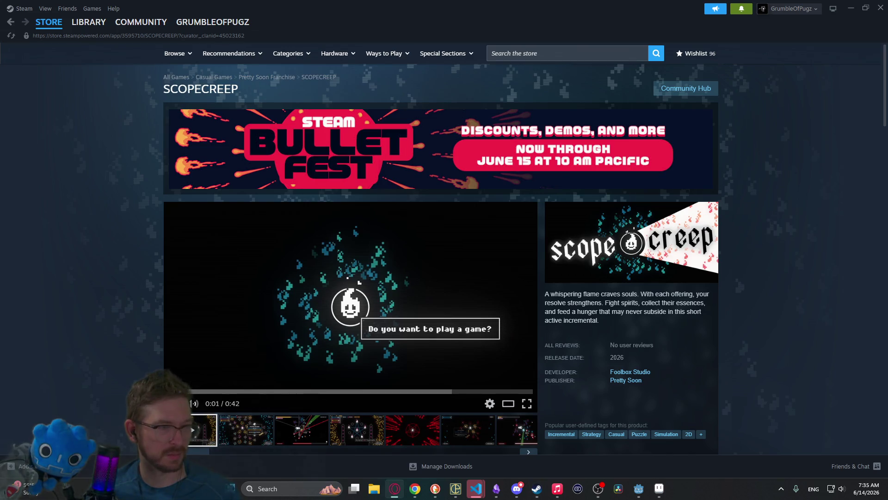
click(564, 488)
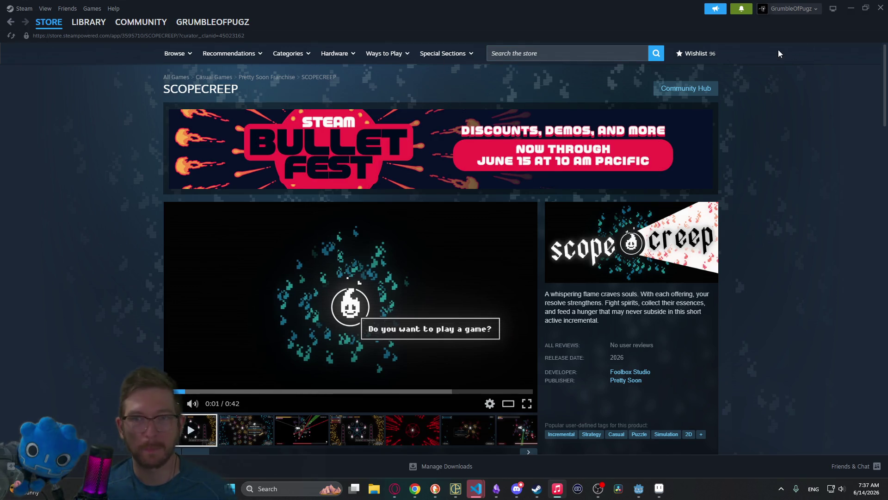
click(851, 8)
click(582, 261)
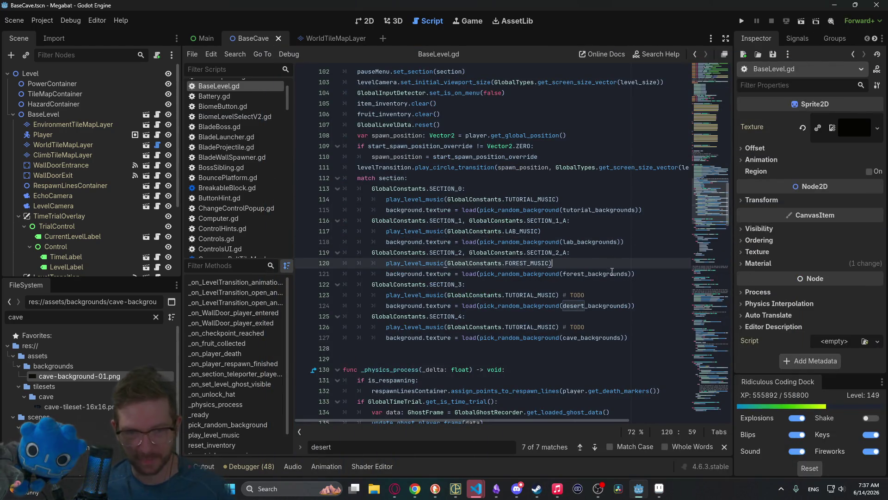
Step: Leave the BaseLevel.gd script and switch to the 2D view of the level layout
scroll(614, 314, down, 5)
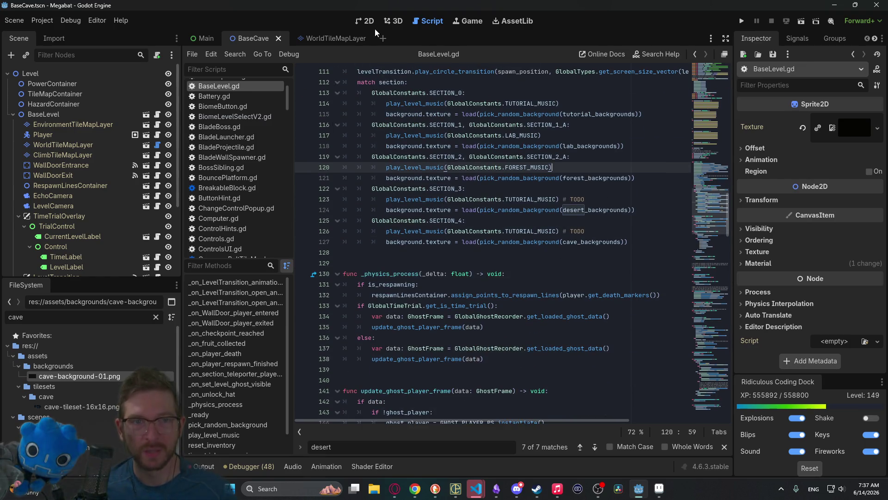
click(376, 24)
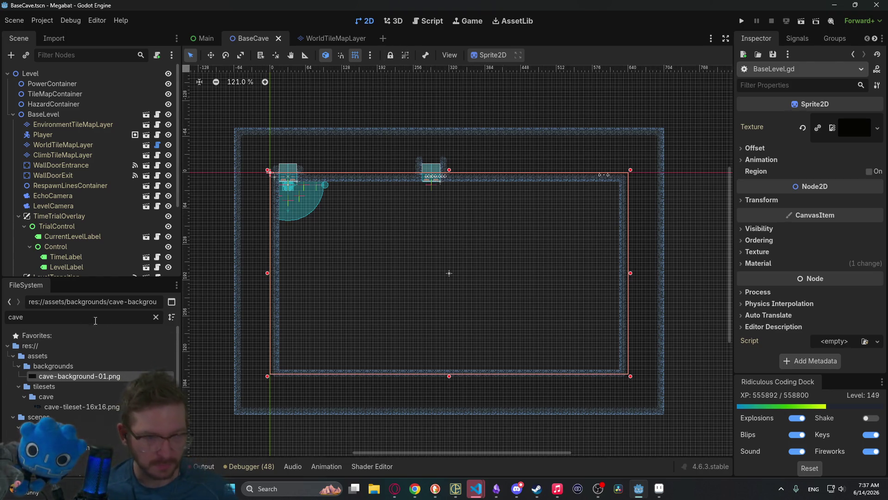
Step: Filter the FileSystem by 'level_4_' and open the Level_4_0 and Level_4_End scenes
click(156, 316)
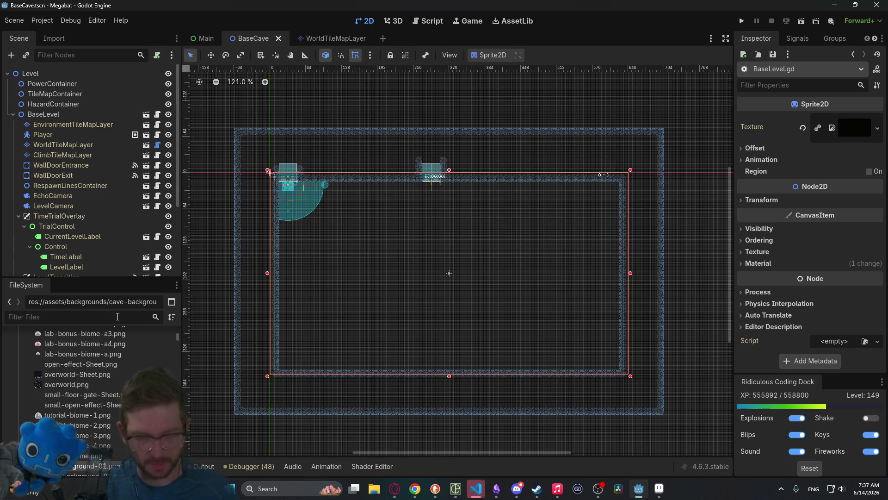
text(level_4_)
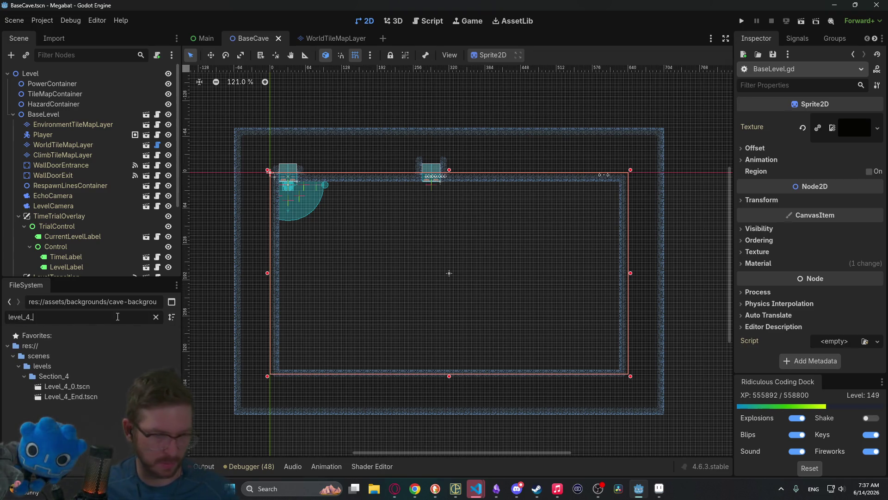
click(72, 379)
double_click(72, 387)
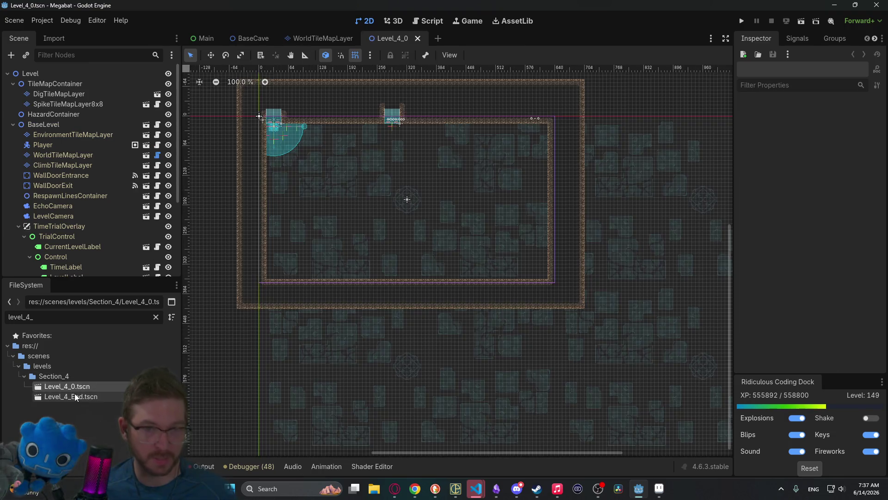
double_click(74, 396)
Step: Delete DigTileMapLayer and SpikeTileMapLayer8x8 from Level_4_End
click(85, 388)
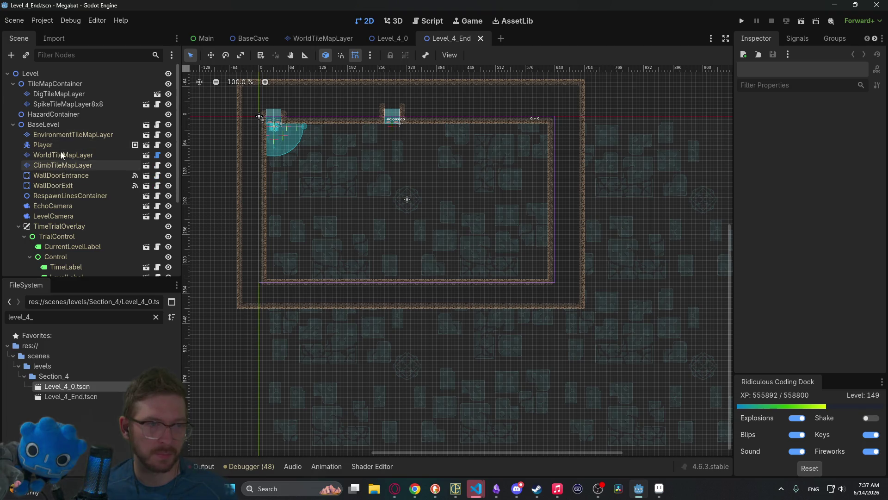
click(50, 103)
shift+click(57, 93)
key(Delete)
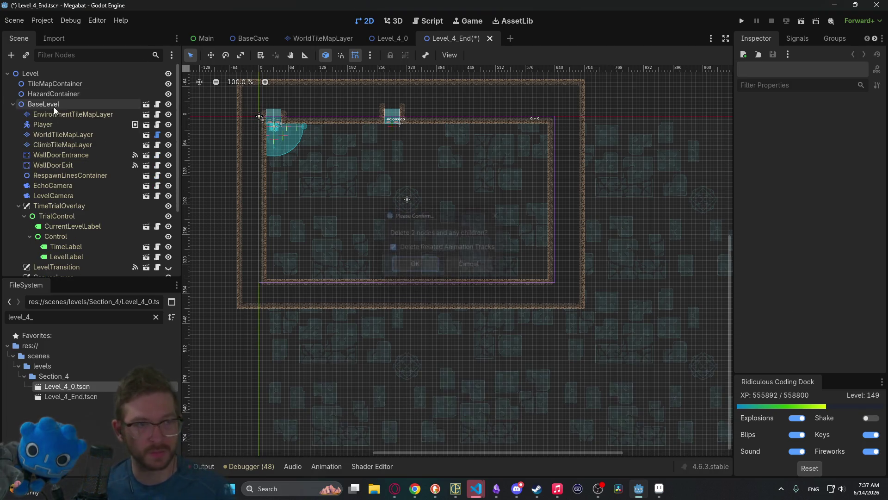
key(Return)
click(70, 135)
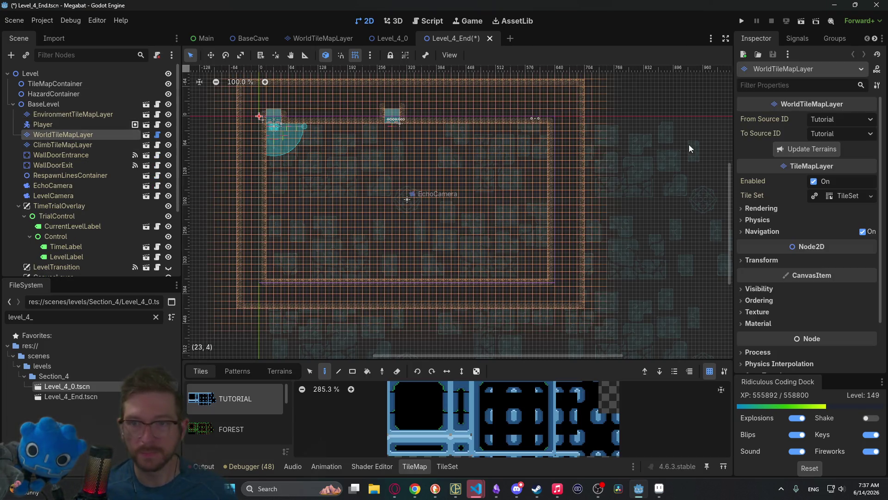
Step: Convert Level_4_End's World tiles from Desert to Cave terrain and save the scene
click(841, 119)
click(850, 159)
click(853, 135)
click(851, 214)
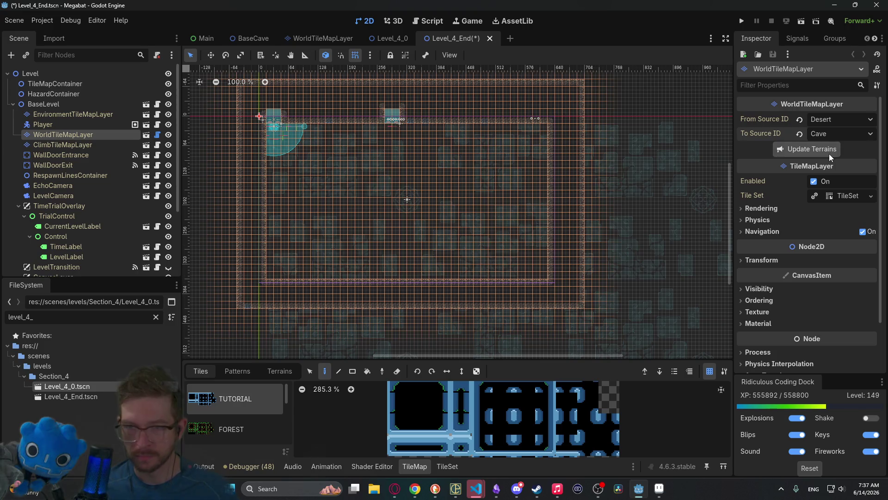
click(800, 134)
key(ctrl+s)
Step: In Level_4_0, delete the dig and spike layers, set the World tiles to Cave, and save
click(392, 39)
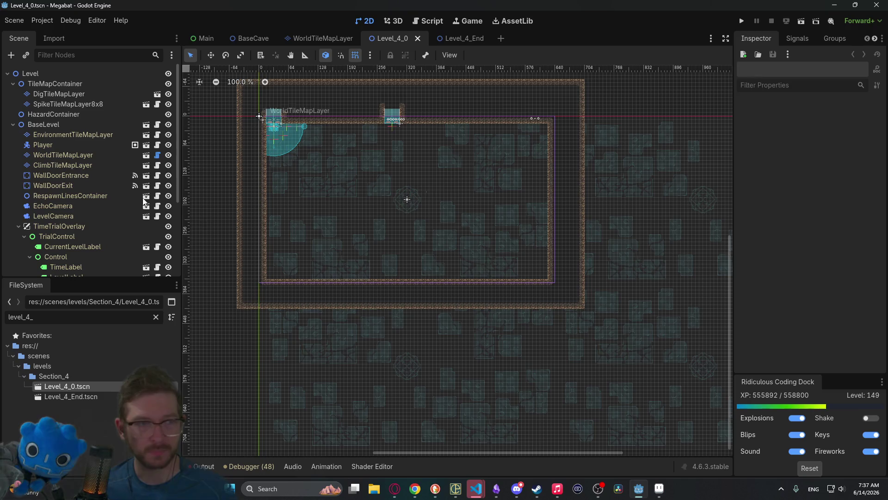
click(59, 94)
shift+click(68, 104)
key(Delete)
click(63, 134)
click(841, 134)
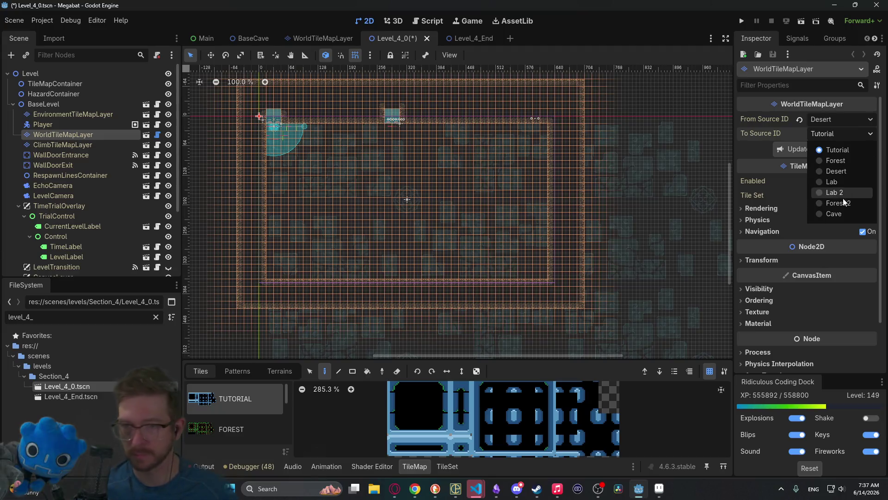
click(838, 212)
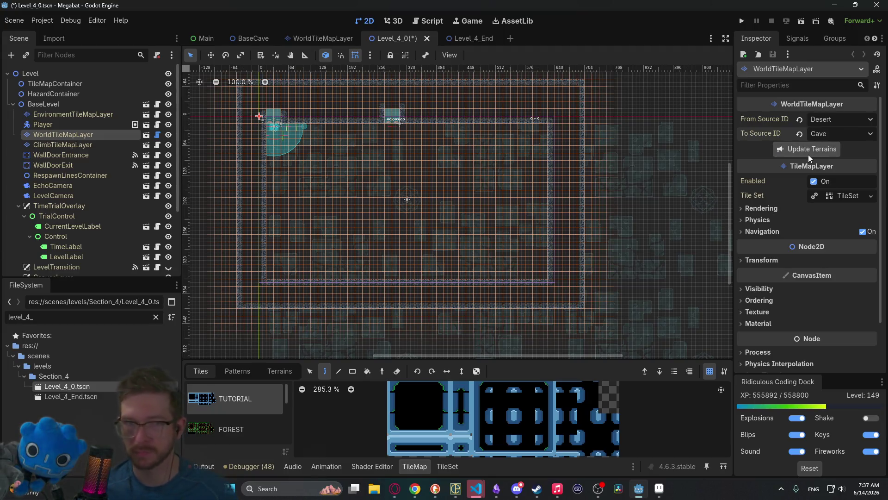
key(ctrl+s)
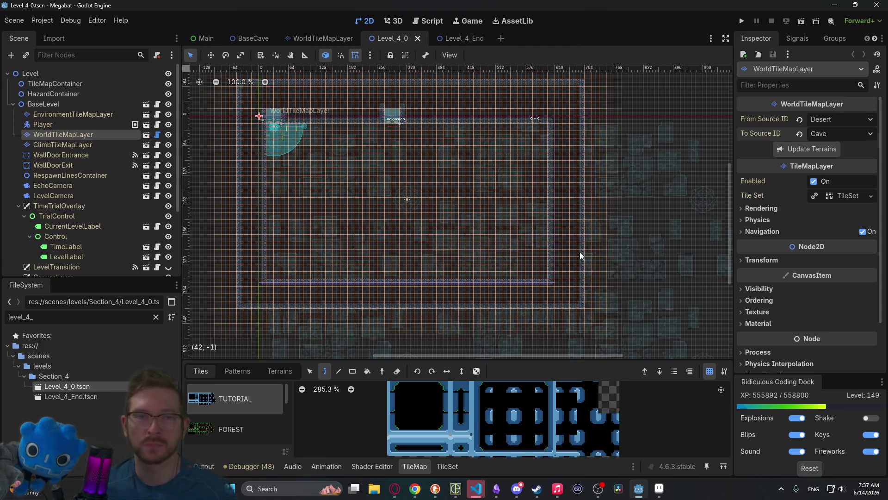
Step: Review Level_4_End, the WorldTileMapLayer scene and Level_4_0 to check the terrains
drag(479, 150, 543, 179)
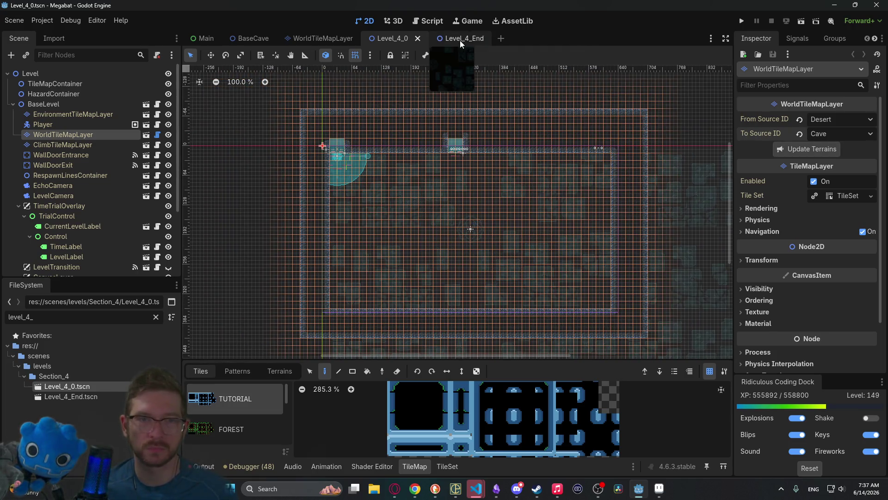
click(459, 40)
click(317, 38)
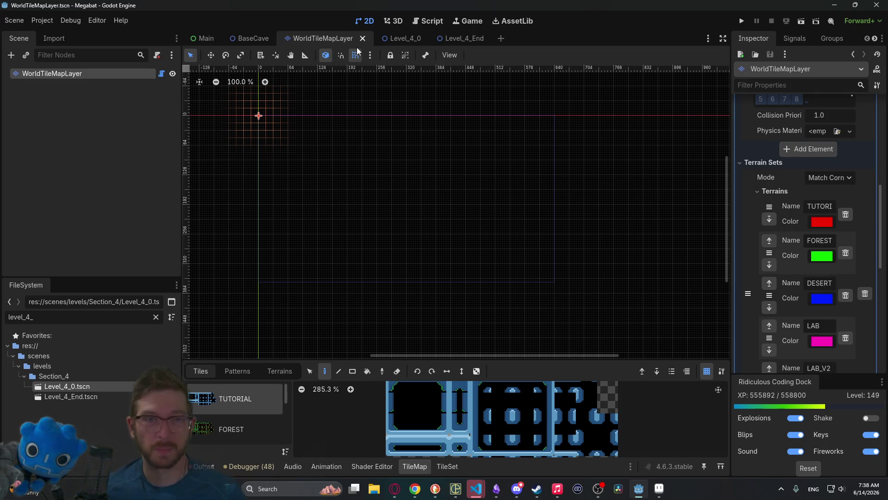
click(391, 39)
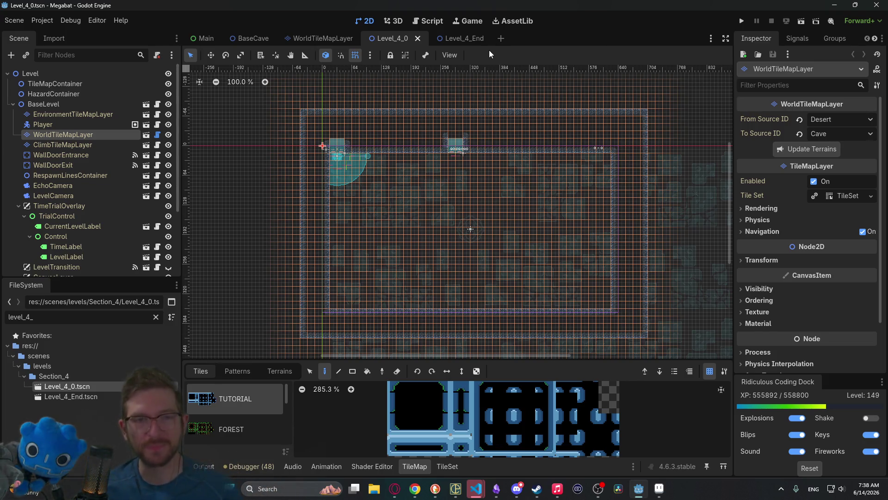
click(465, 39)
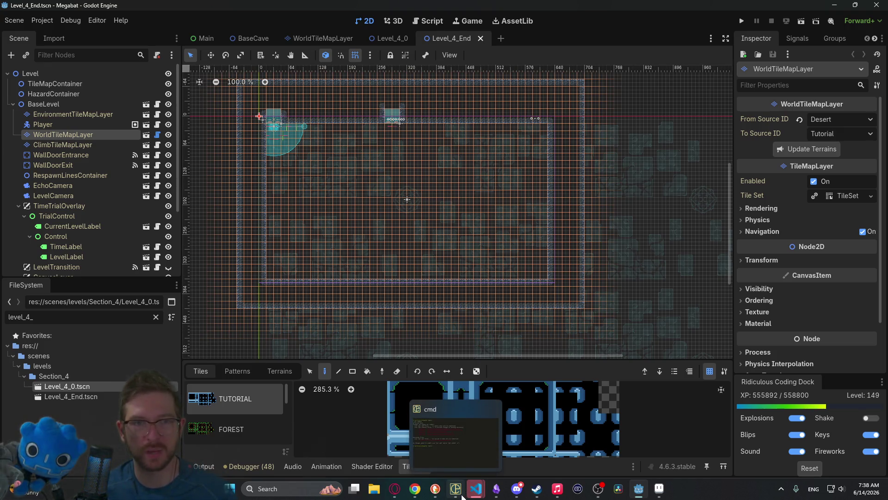
Step: Look over Level_4_0 once more, then bring the Obsidian Hats note to the front
click(390, 41)
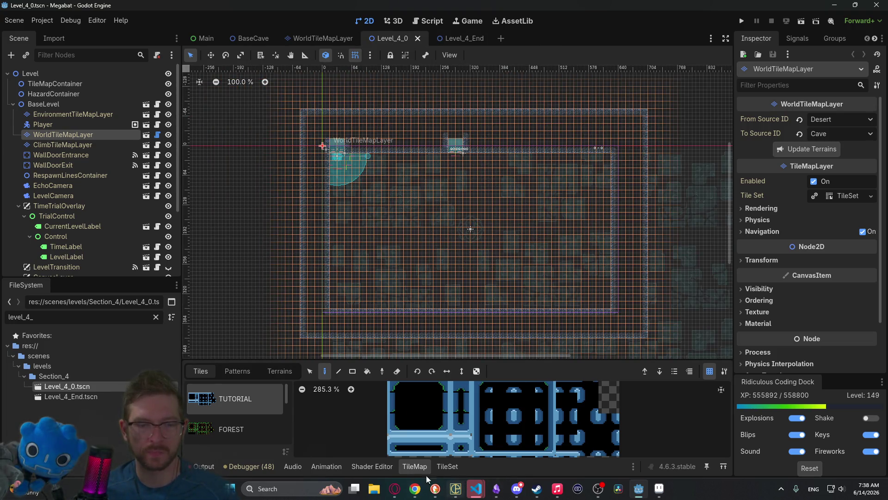
click(455, 489)
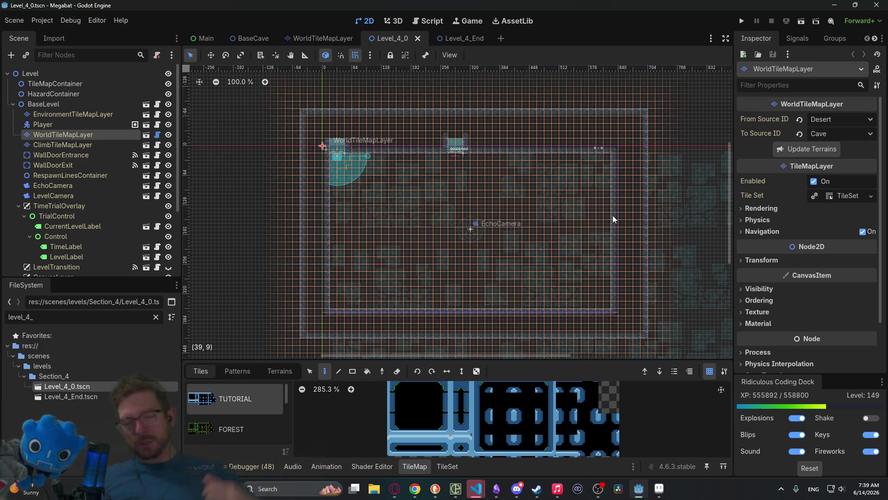
click(495, 493)
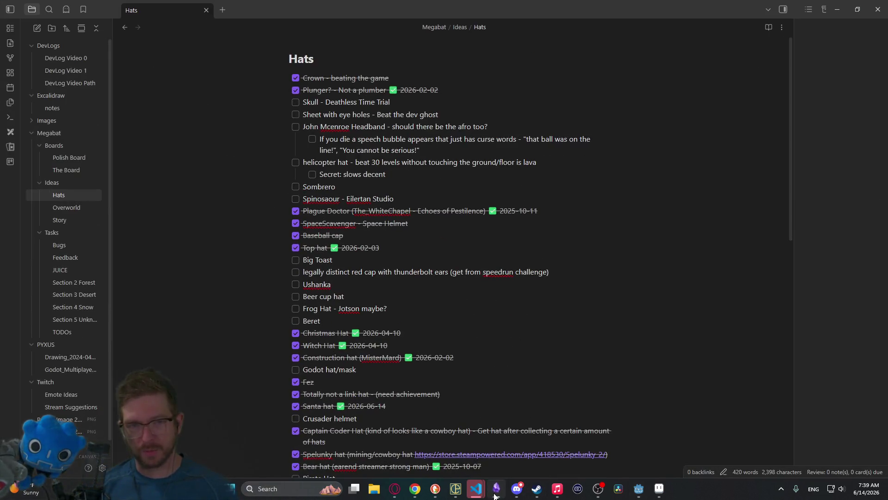
Step: Open The Board kanban note, then abandon the new cards started under bug reports and In Progress
click(75, 174)
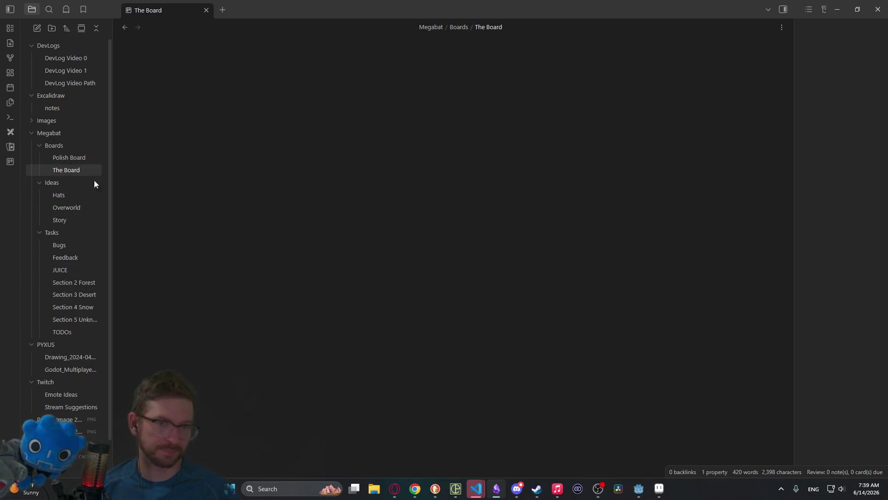
click(482, 243)
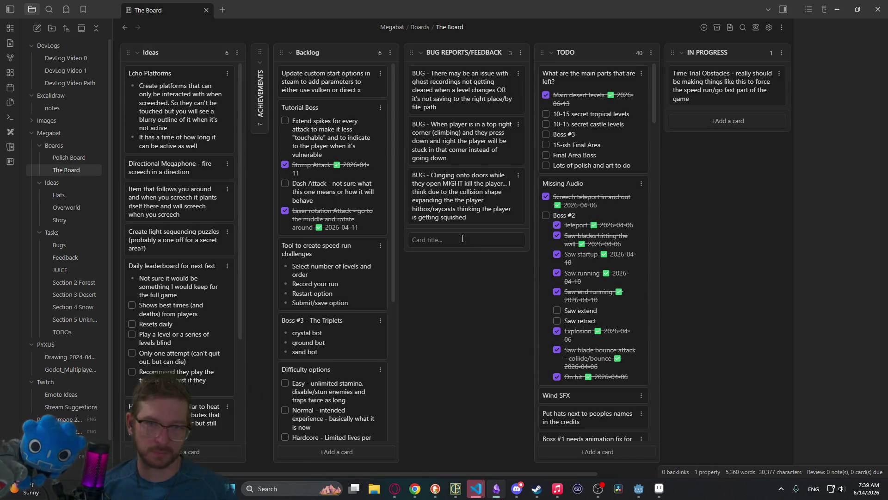
click(702, 163)
click(708, 126)
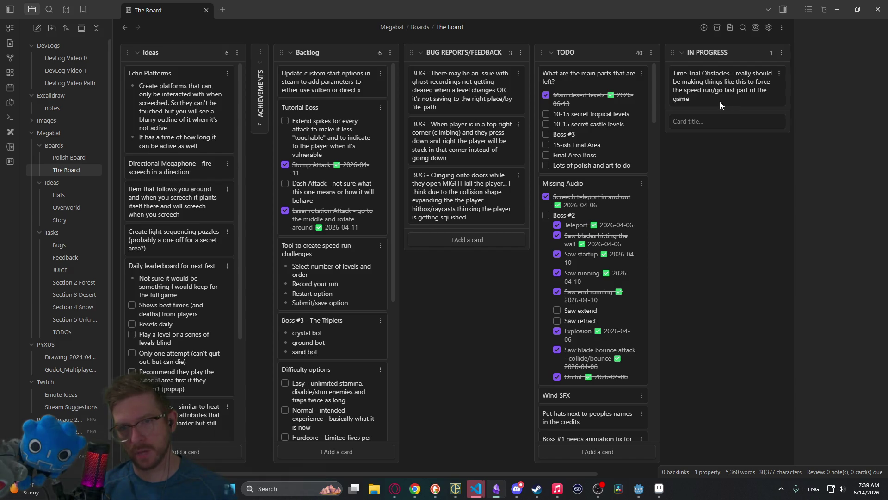
click(779, 73)
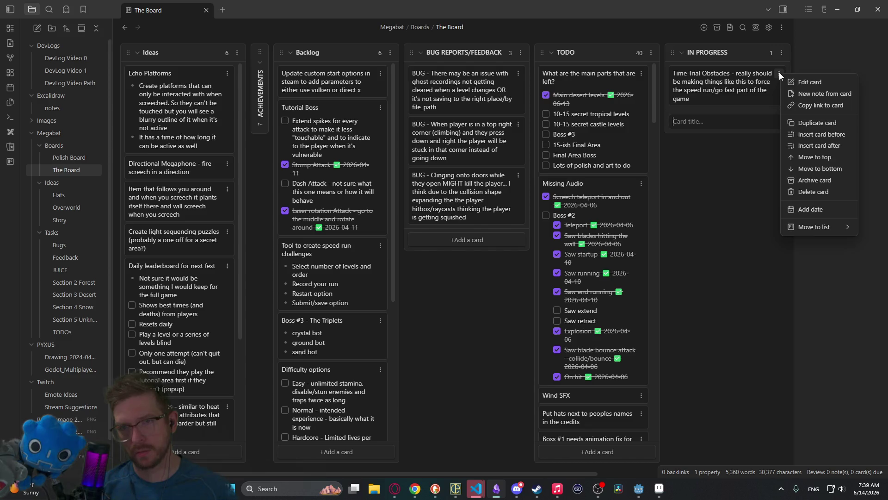
click(735, 90)
click(730, 157)
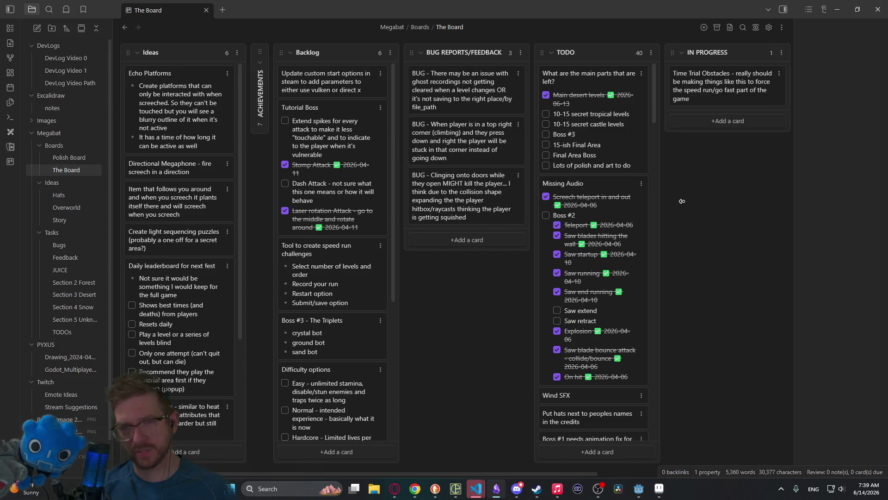
Step: Move Time Trial Obstacles to DONE; release the screech teleport, playtest launch, bootsplash, Made with Godot cards
drag(546, 468, 606, 470)
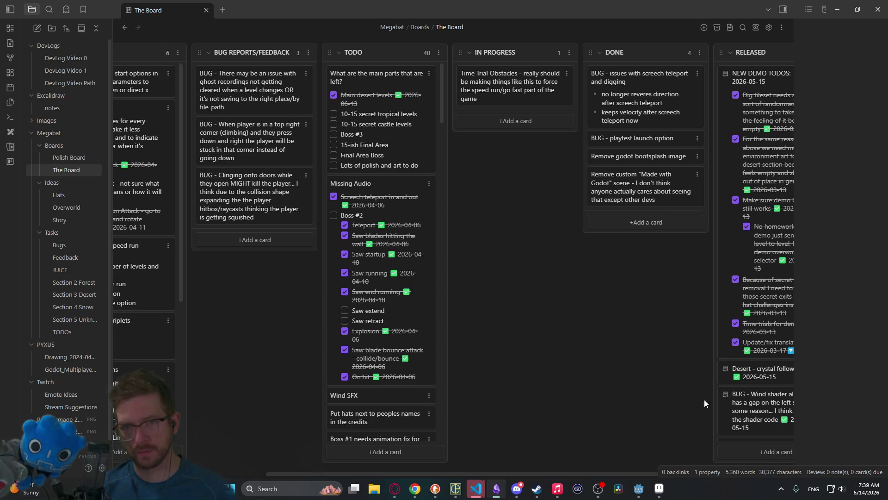
mouse_move(505, 86)
mouse_down()
mouse_move(634, 85)
mouse_move(628, 90)
mouse_up()
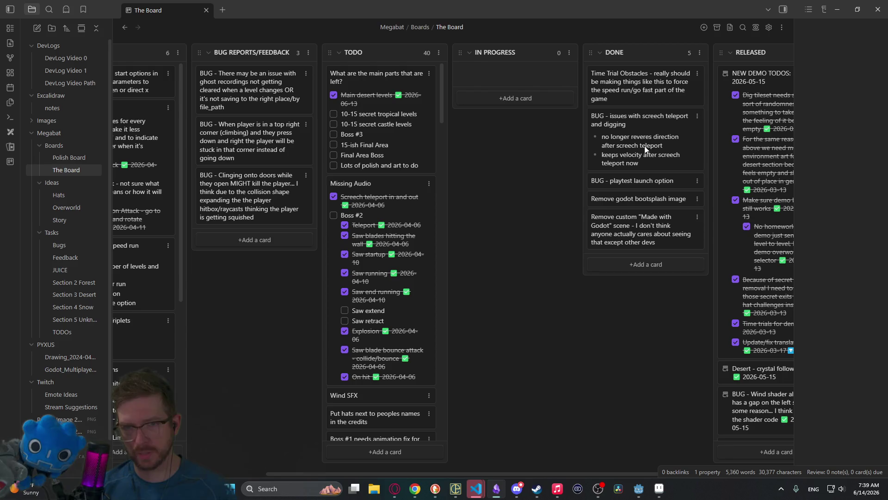
mouse_move(645, 148)
mouse_down()
mouse_move(731, 77)
mouse_move(715, 88)
mouse_up()
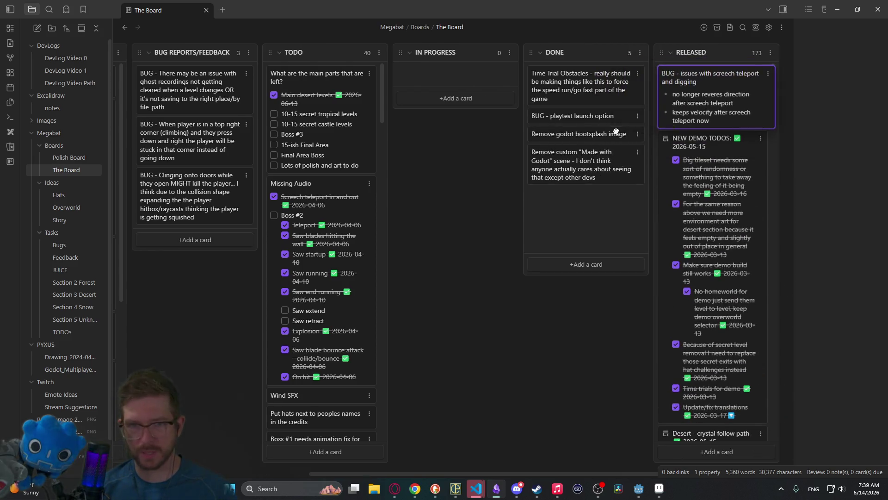
drag(624, 132, 624, 131)
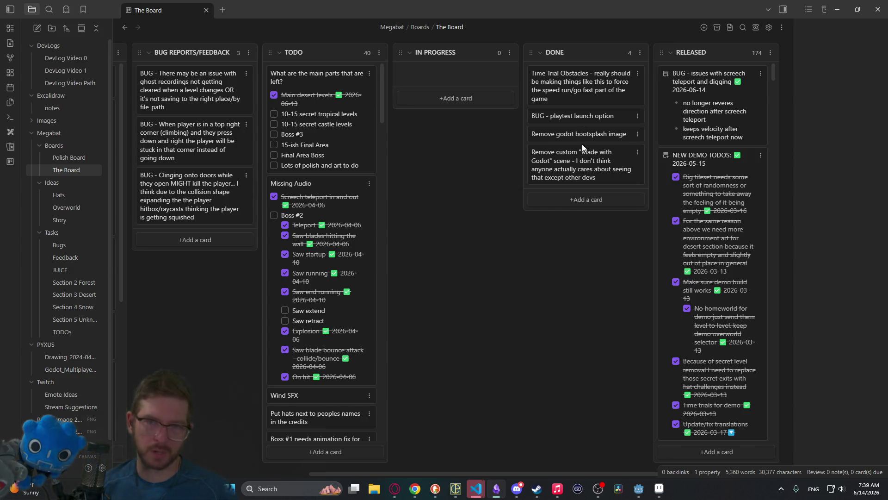
drag(584, 116, 707, 74)
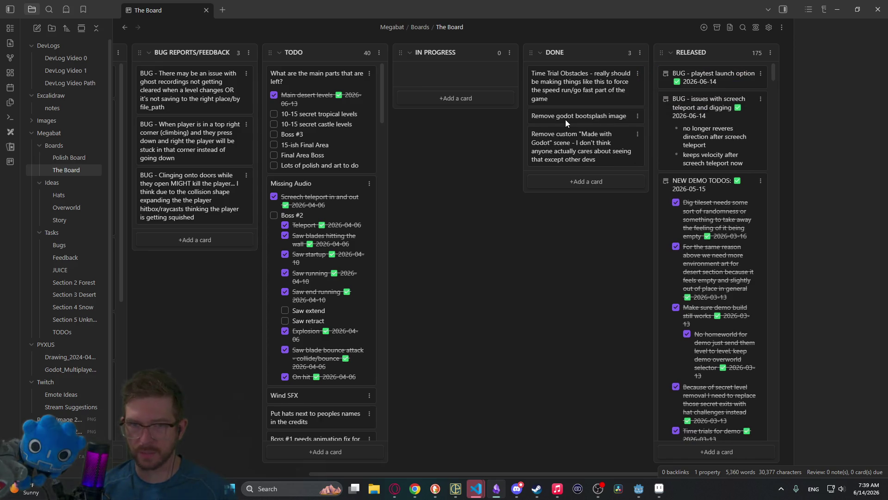
drag(602, 116, 694, 77)
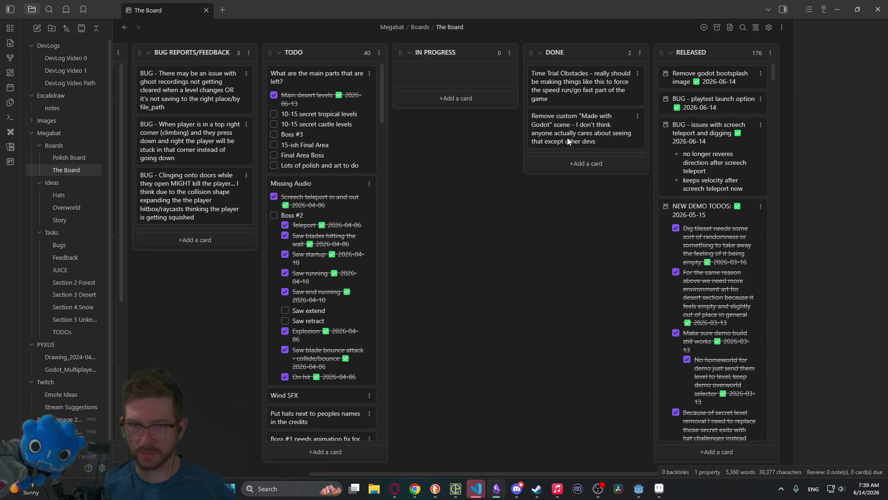
drag(601, 138, 699, 69)
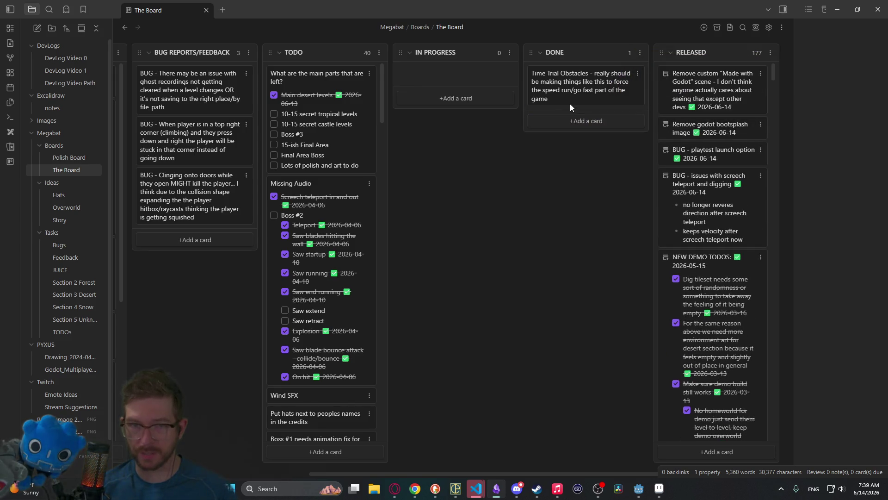
drag(579, 84, 690, 70)
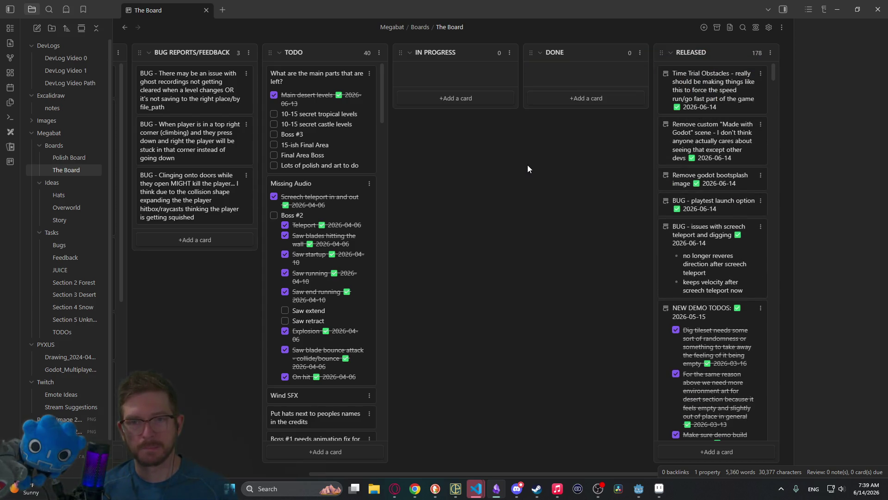
Step: Create a CAVE SECTION IDEAS card in IN PROGRESS and open it for editing
click(452, 99)
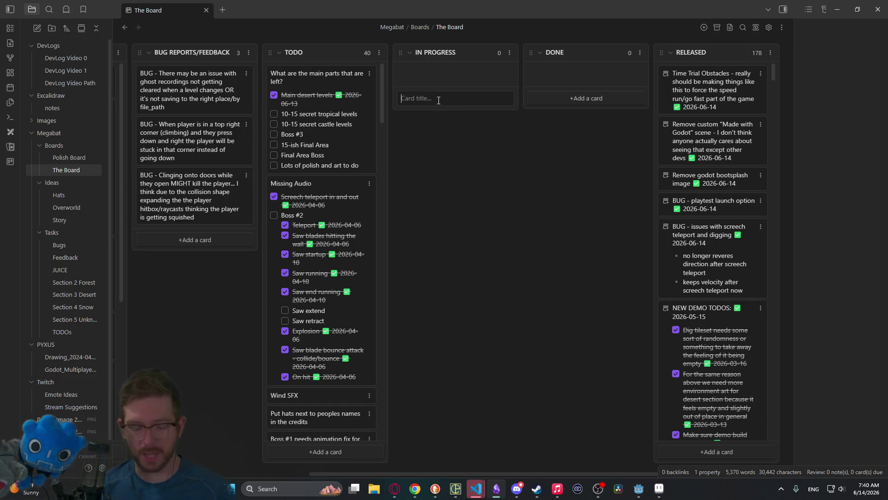
text(CAV)
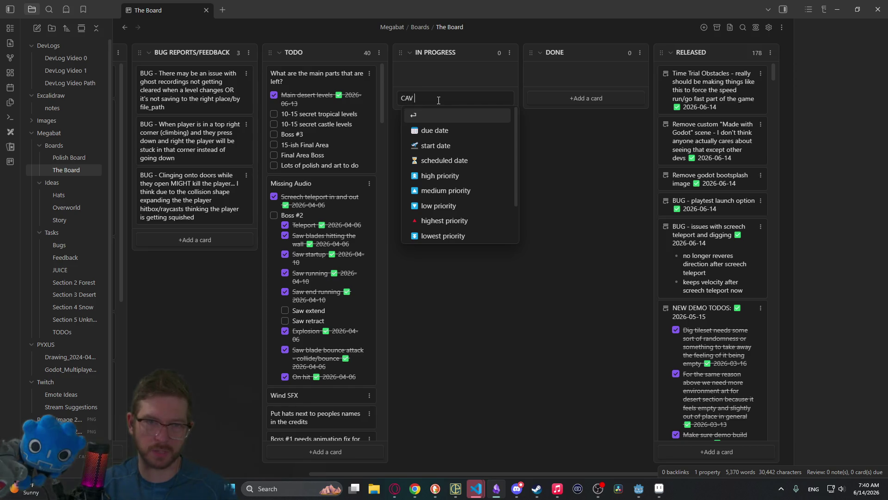
text(E S)
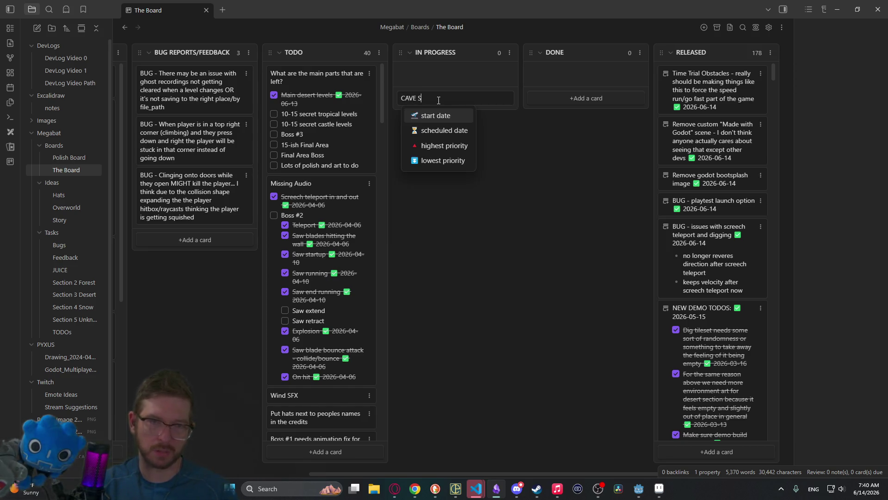
text(ECTION )
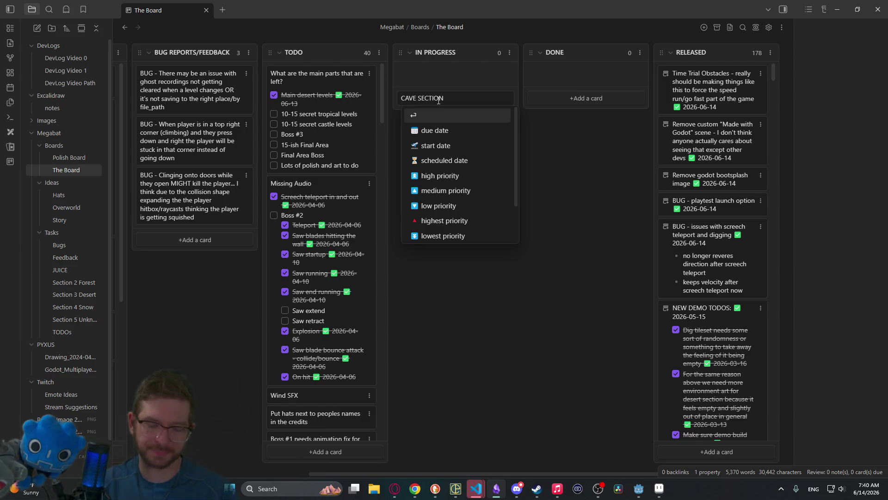
text(IDEAS)
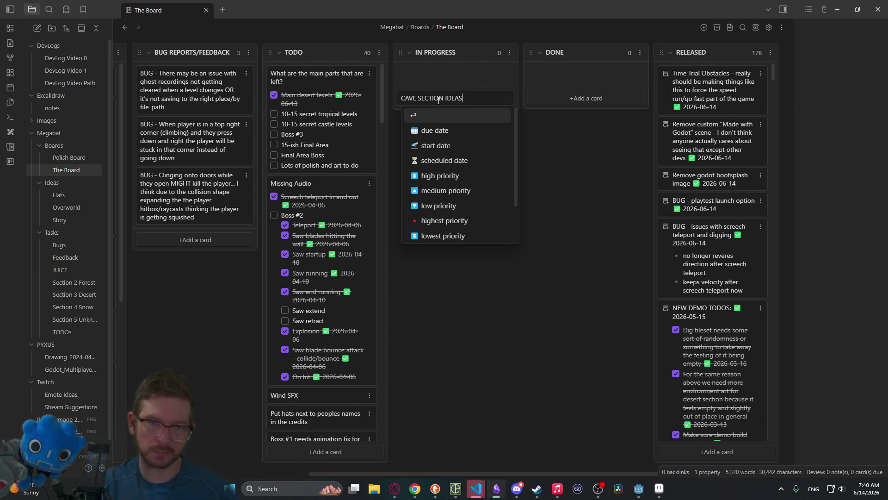
key(Return)
double_click(471, 75)
Step: Add the checklist item 'Dark Area - use lighting to make everything more visible'
key(shift+Return)
text(- [)
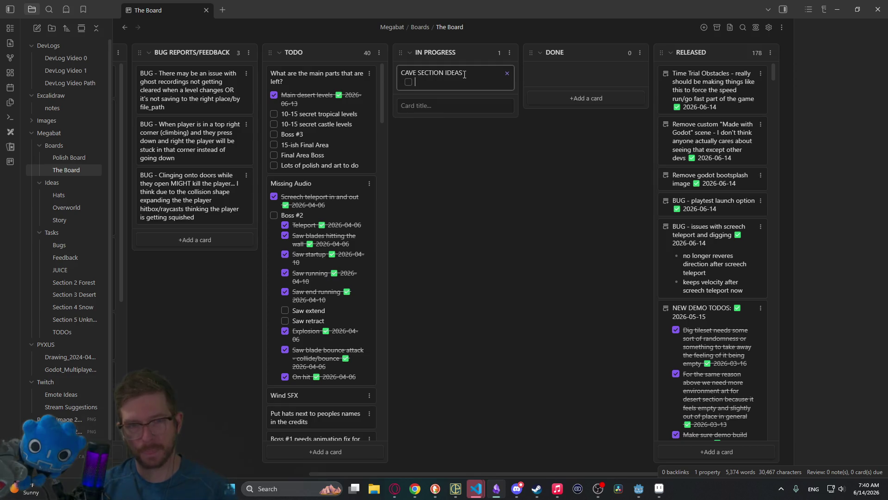
text( ])
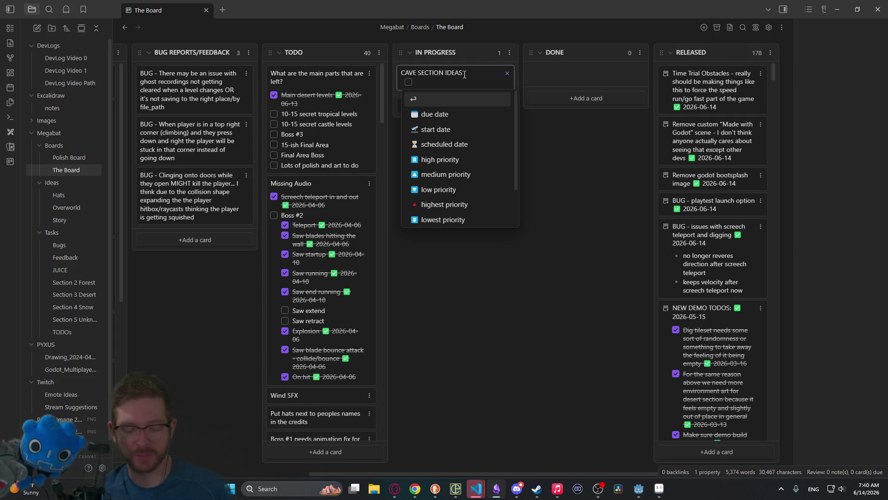
text(L)
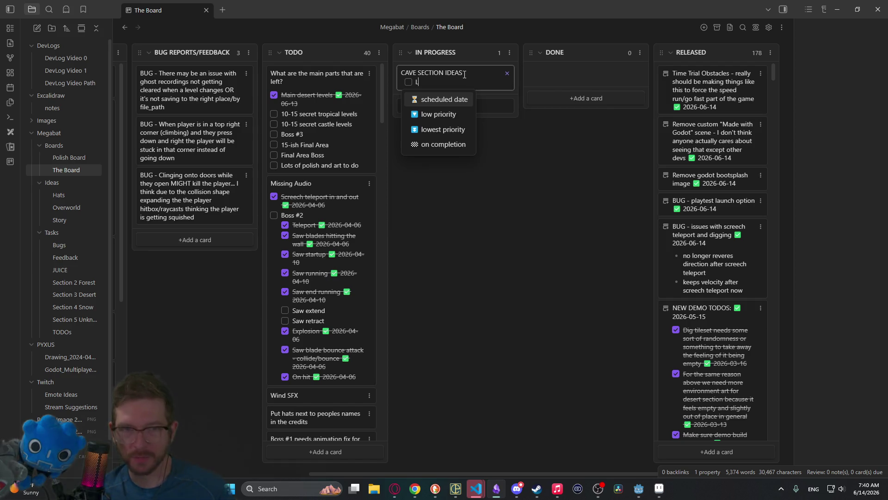
key(BackSpace)
text(D)
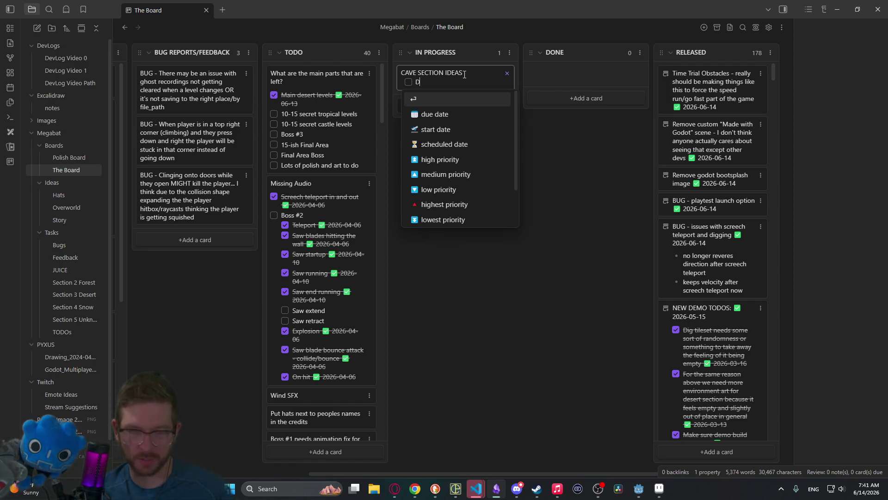
text(ark Area)
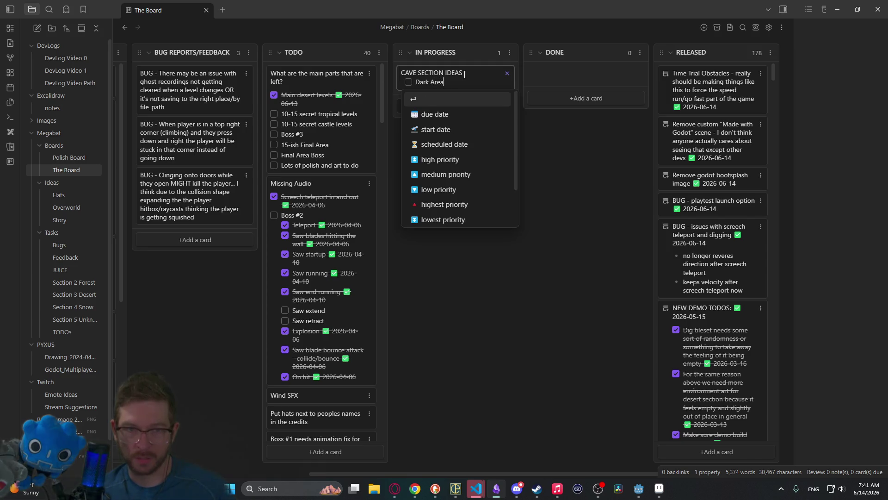
text( - use lighting )
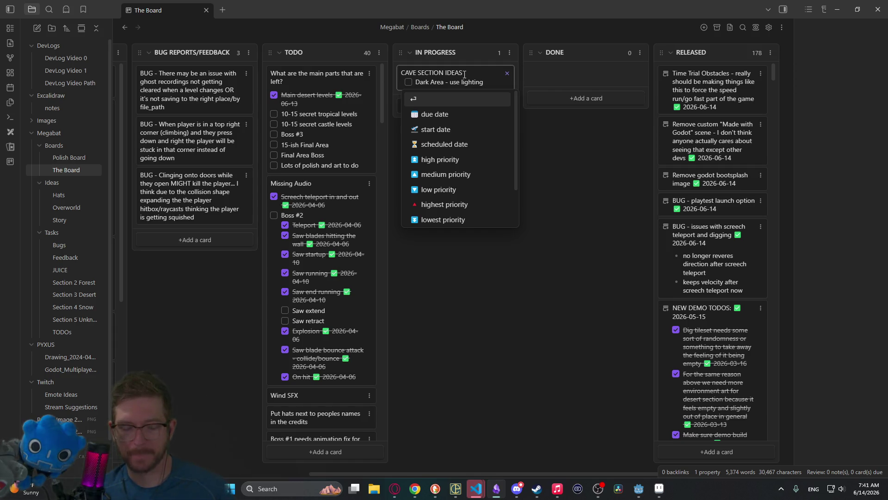
text(to make ev)
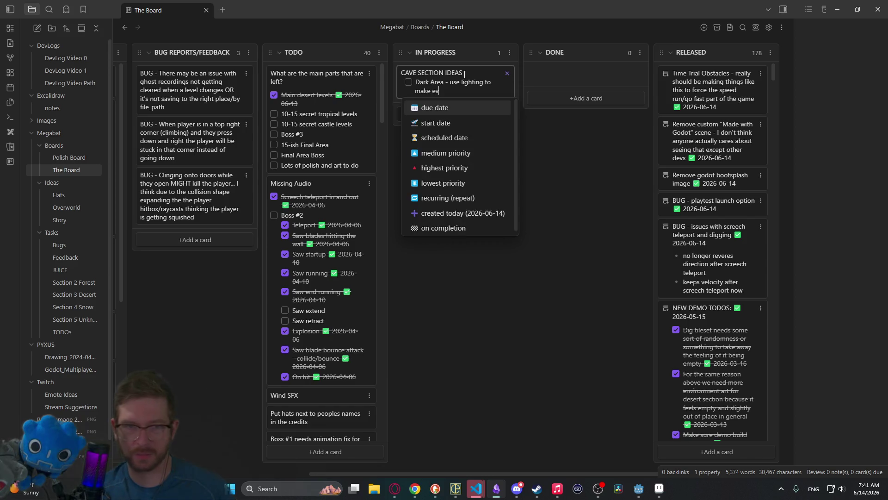
text(e)
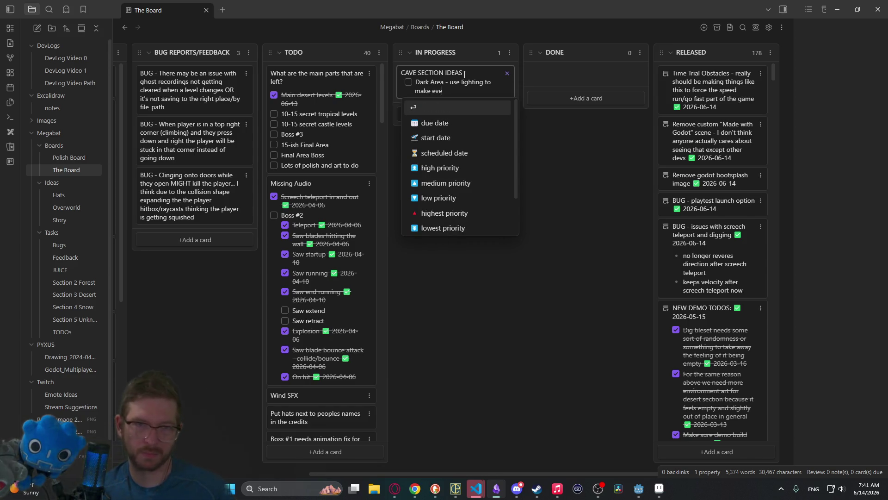
text(rything more vi)
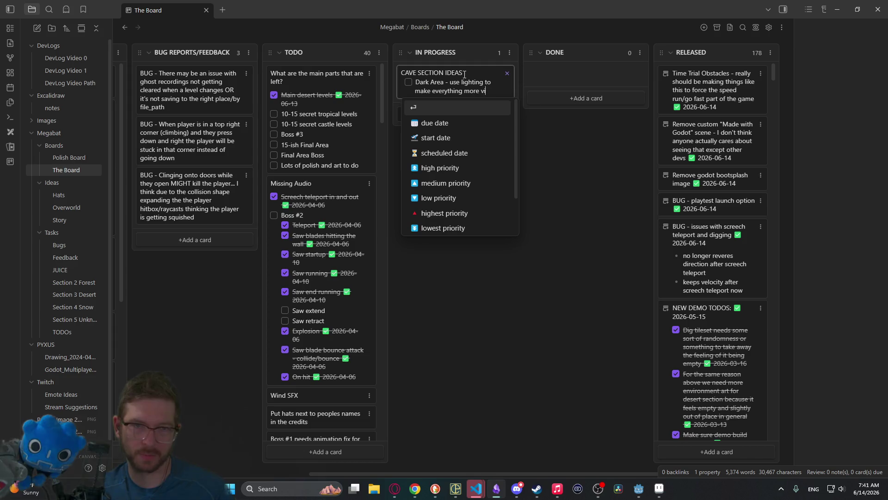
text(sible)
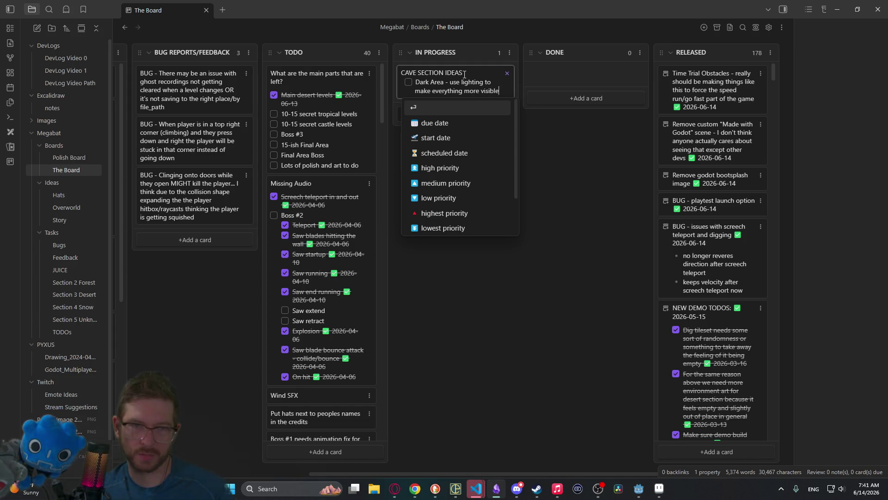
Step: Nest 'Screech should lightup the whole area' under it and begin a new top-level item
key(Return)
key(Tab)
text(Screech should lightup the whole area)
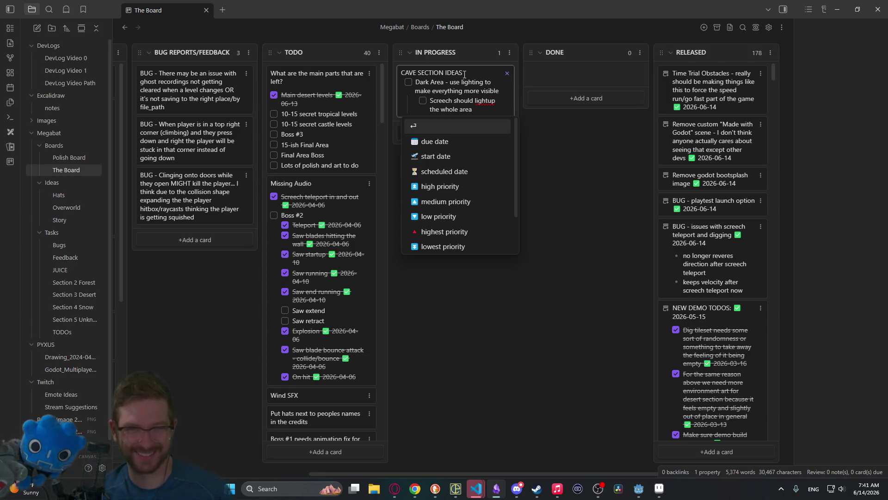
key(Return)
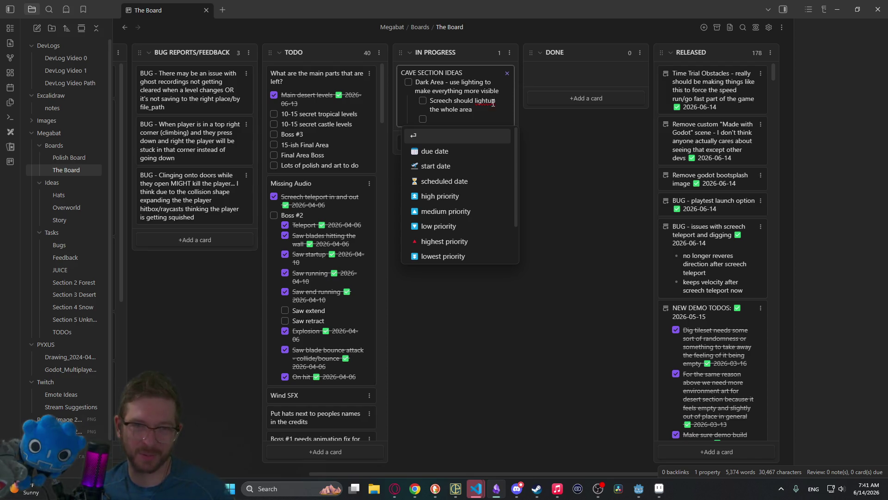
key(Escape)
click(488, 102)
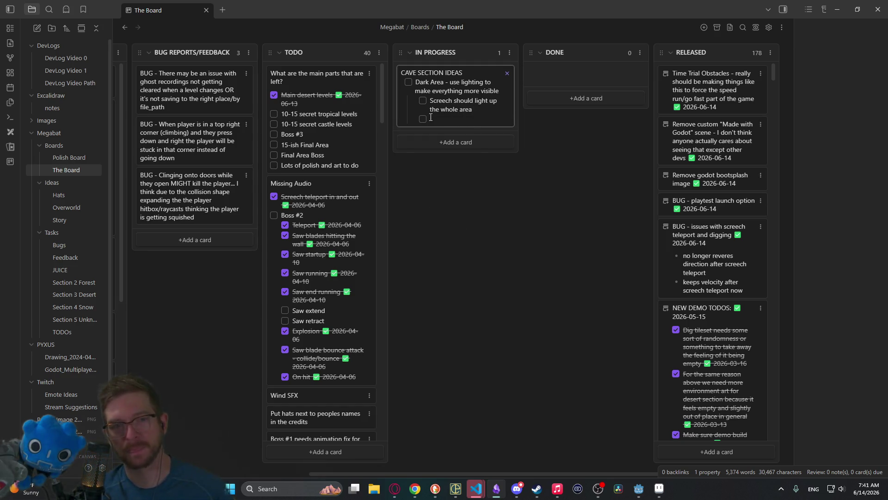
key(shift+Tab)
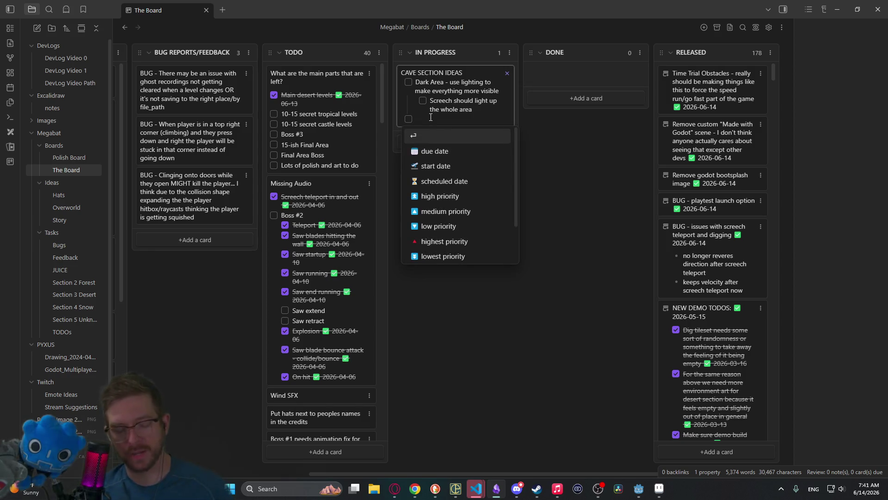
text(D)
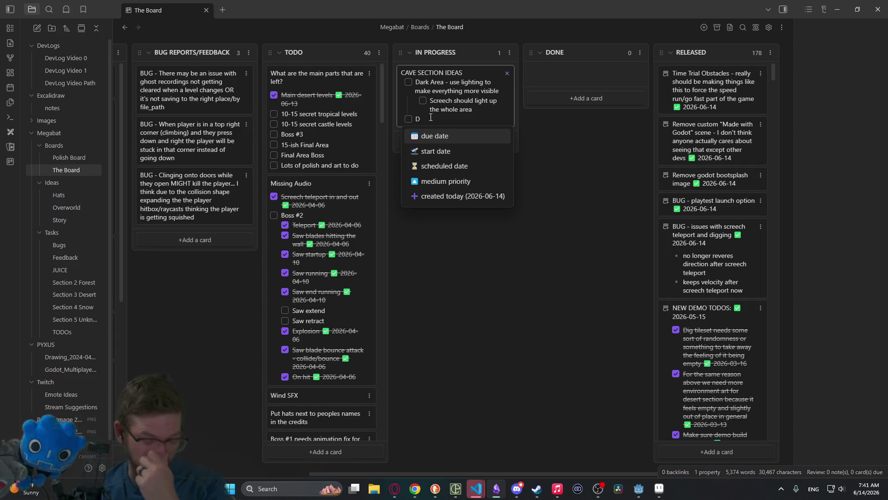
Step: Add 'Dimension switching' using a black and white shader, noting a duplicate scene with tie-in objects
text(imension switching -)
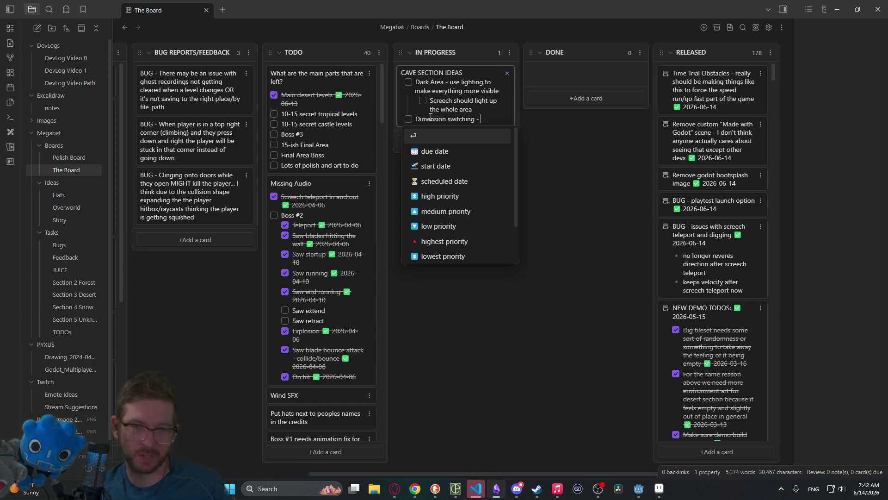
text(use fancy)
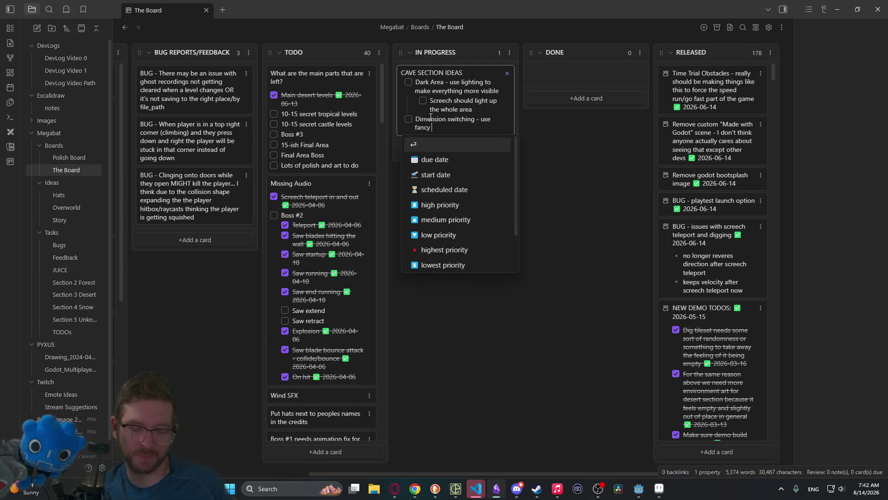
text( black and whit)
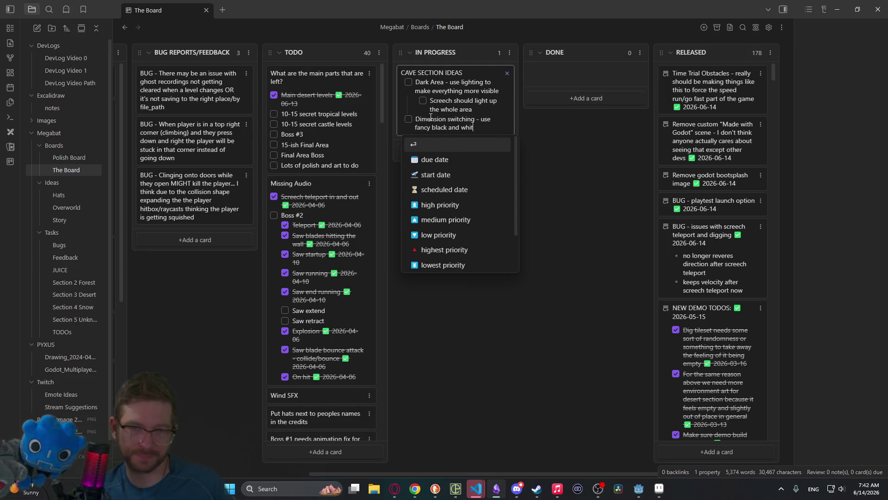
text(e shader )
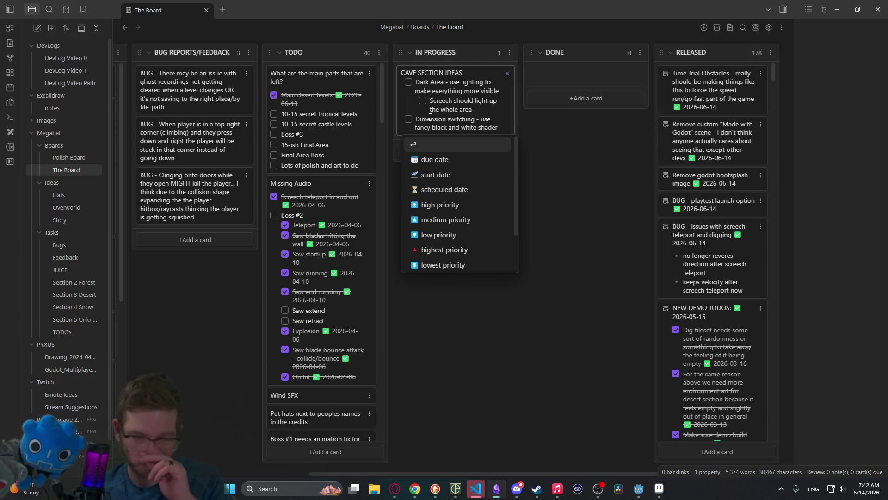
text(to either )
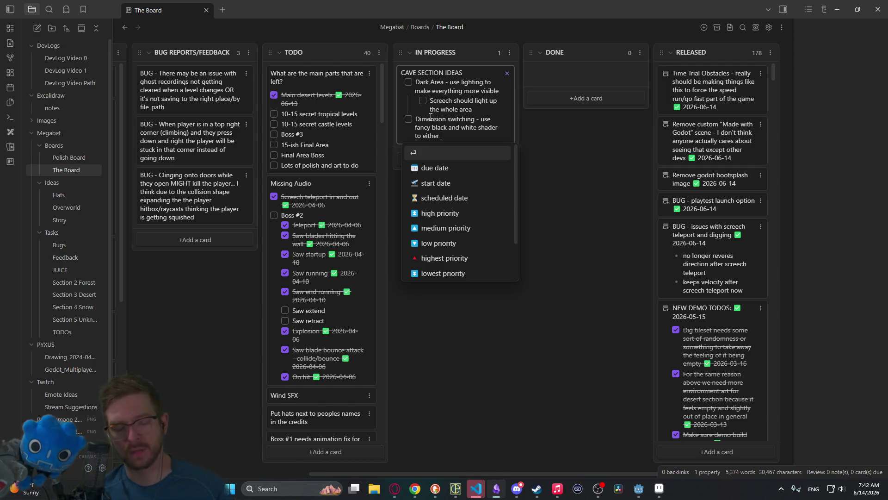
text(switch )
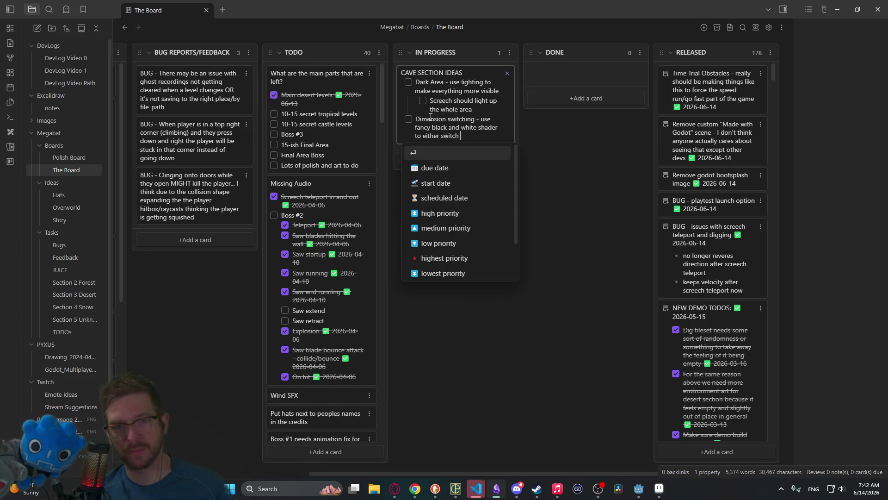
text(dimensions)
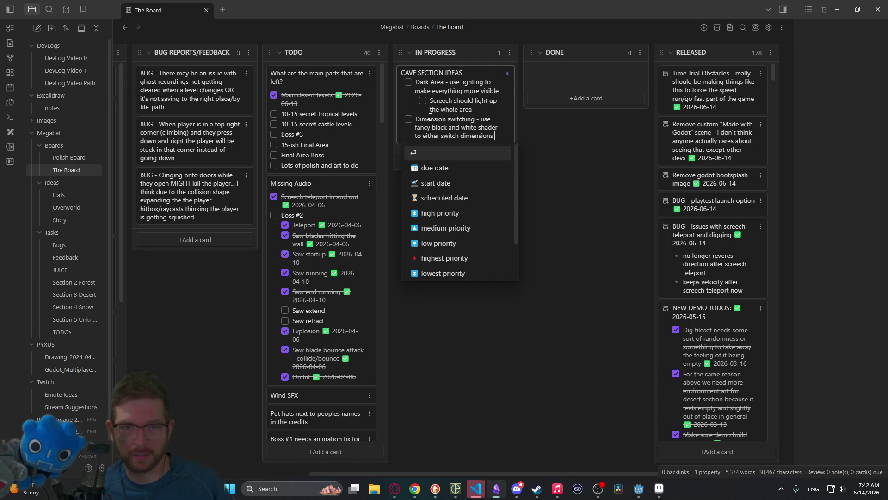
key(BackSpace)
key(BackSpace)
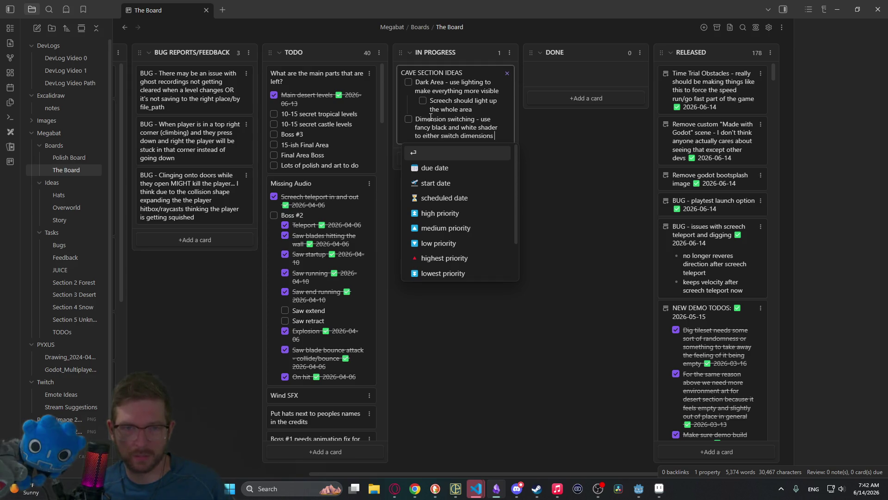
text(()
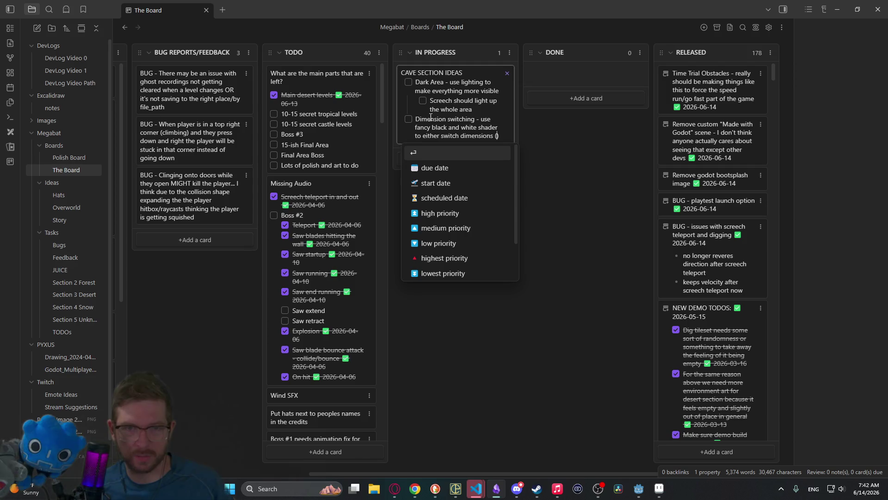
text(duplicate scene with d)
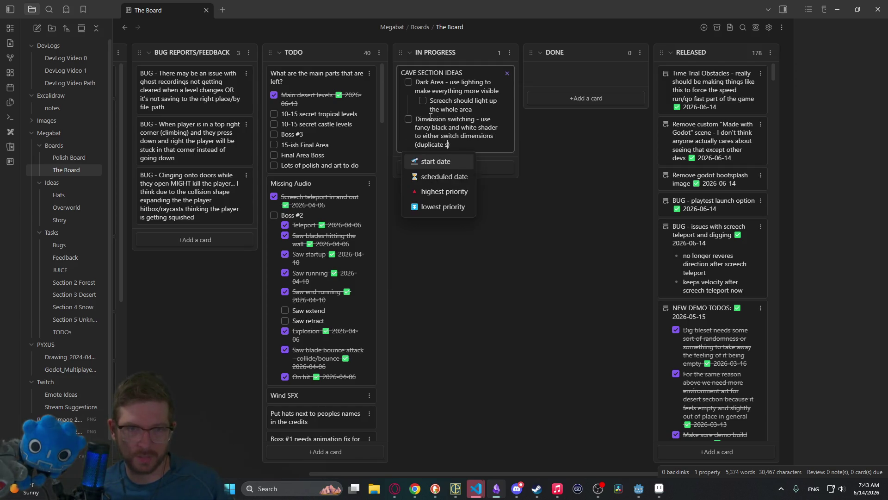
text(ifferent o)
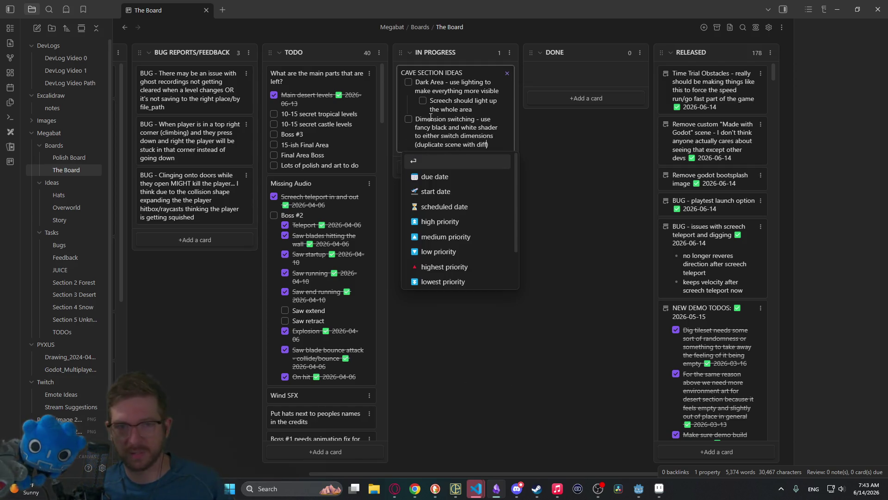
text(bjects that tie)
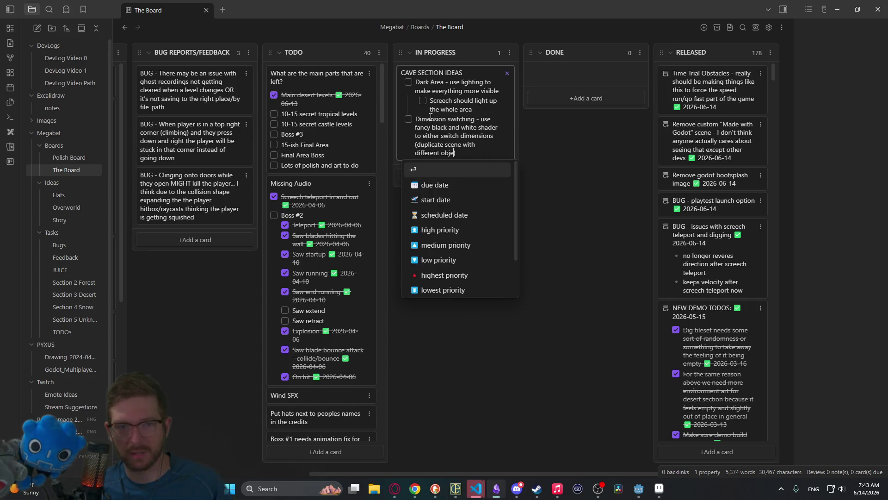
text(-in with th)
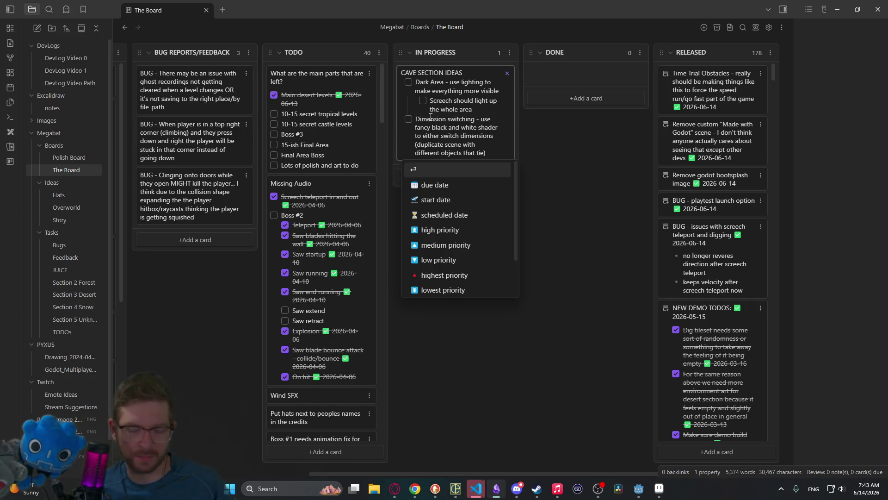
text(e )
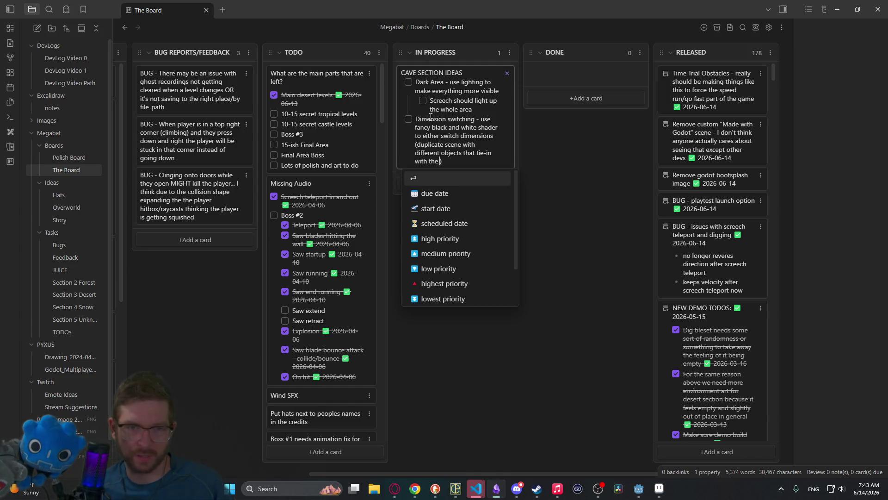
text(main scene)
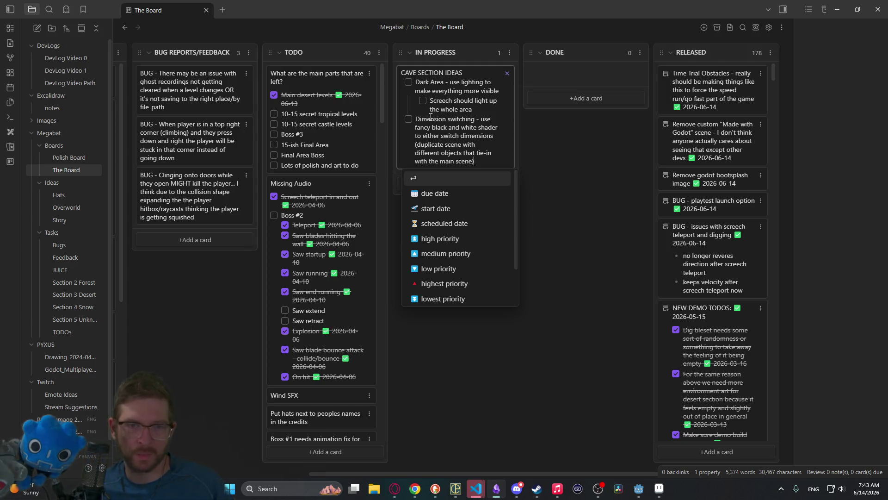
key(Return)
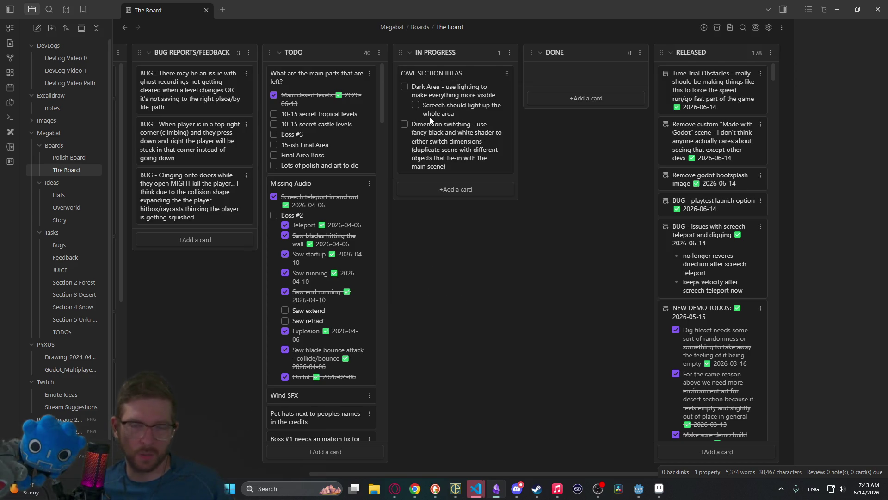
Step: Nest two sub-items: things appearing from a "different dimension" and screeching some object to activate it
key(Return)
key(Tab)
text(OR)
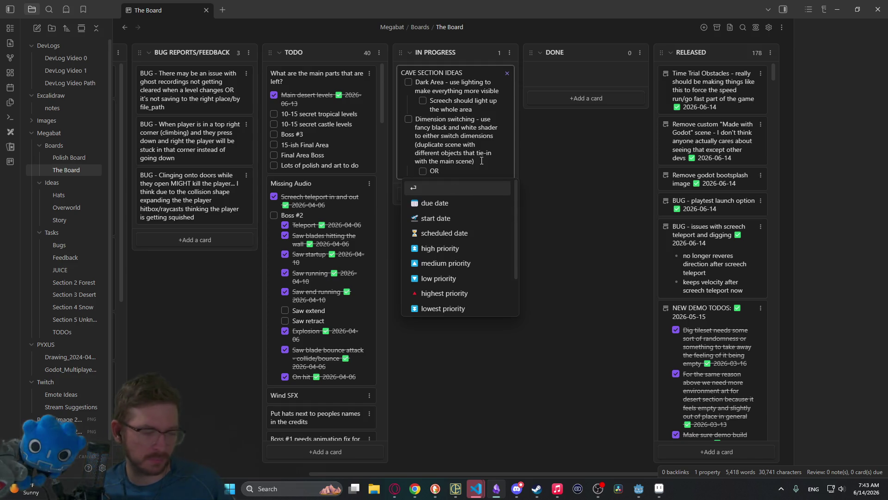
text( it wil)
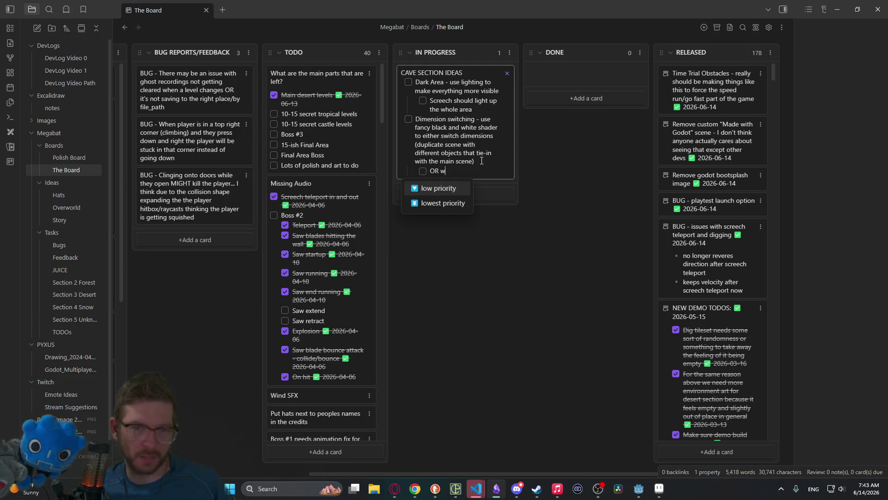
text(l make )
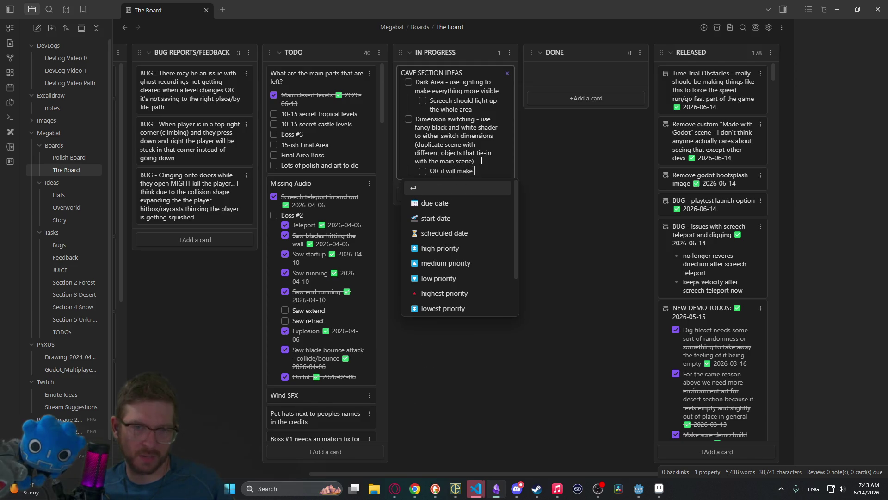
text(things appear )
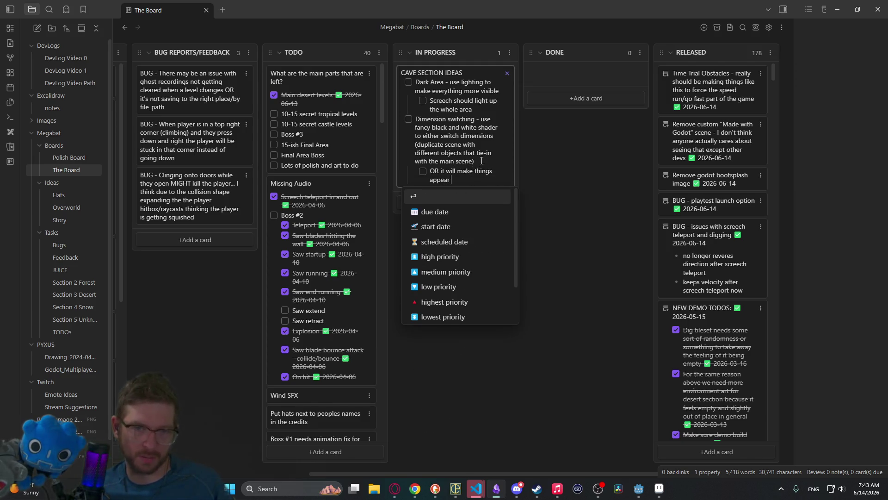
text(from a "dif)
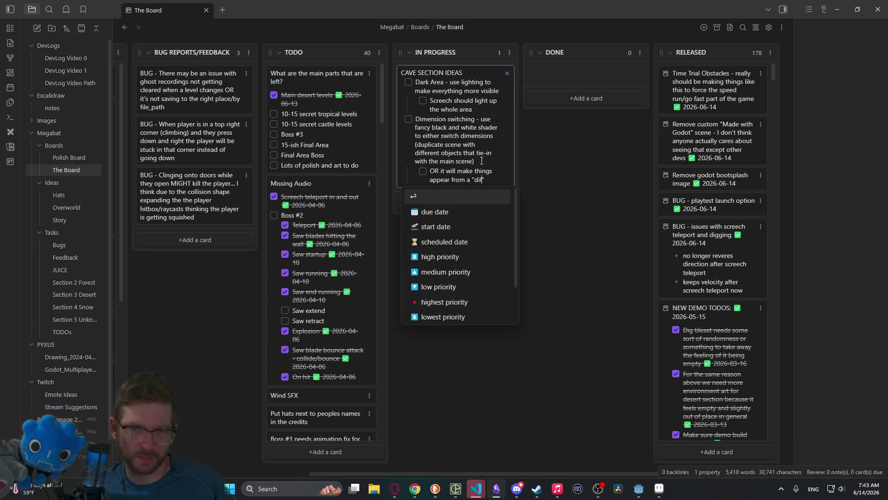
text(ferent dimension)
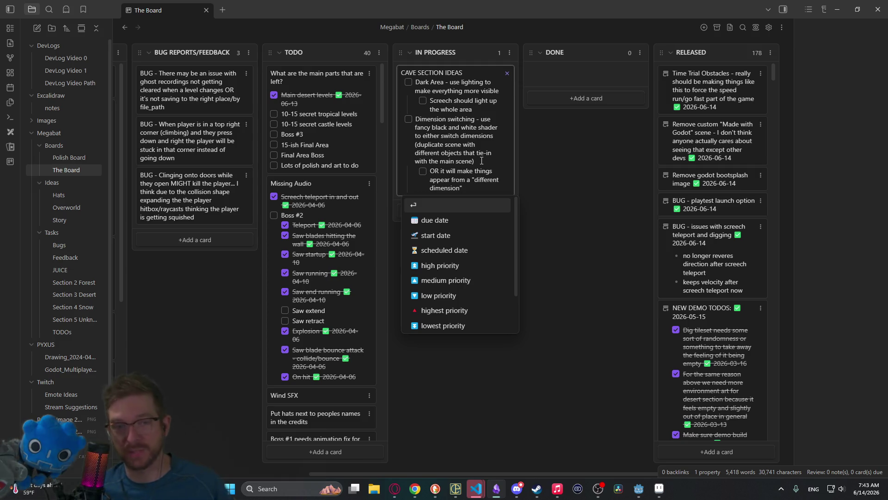
key(Return)
text(How this activates idk )
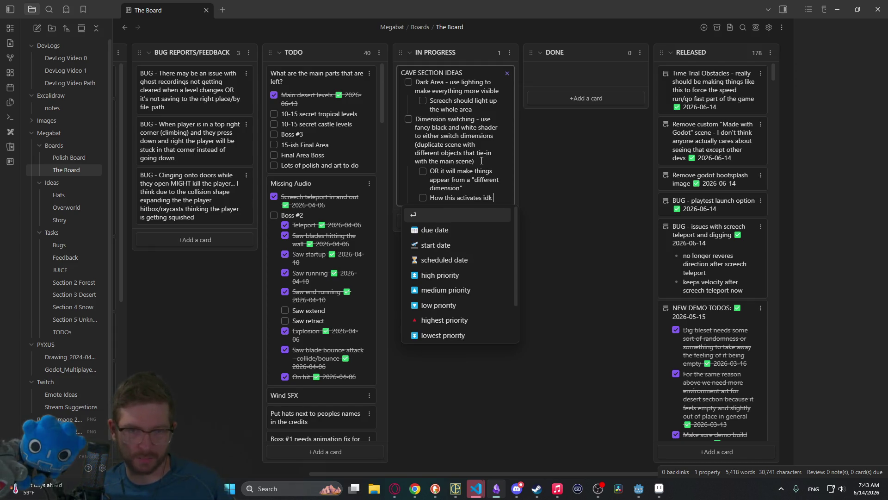
text(yet - could be screech)
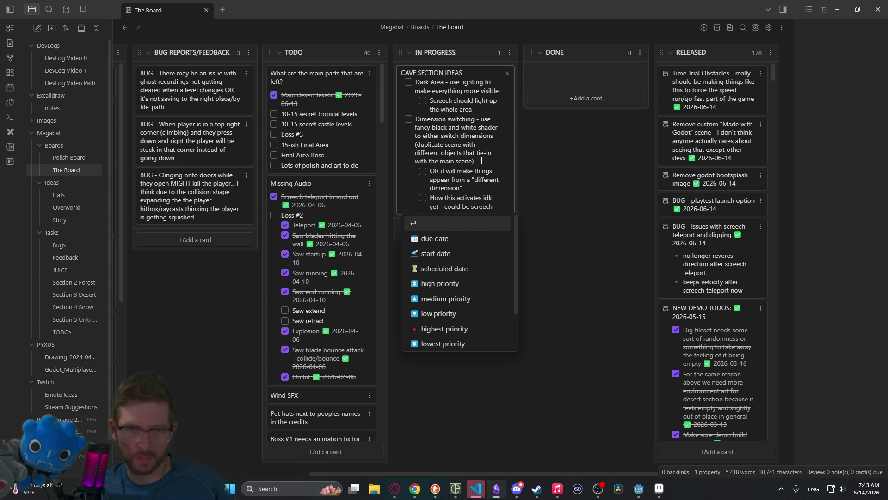
key(ctrl+BackSpace)
key(ctrl+BackSpace)
key(ctrl+BackSpace)
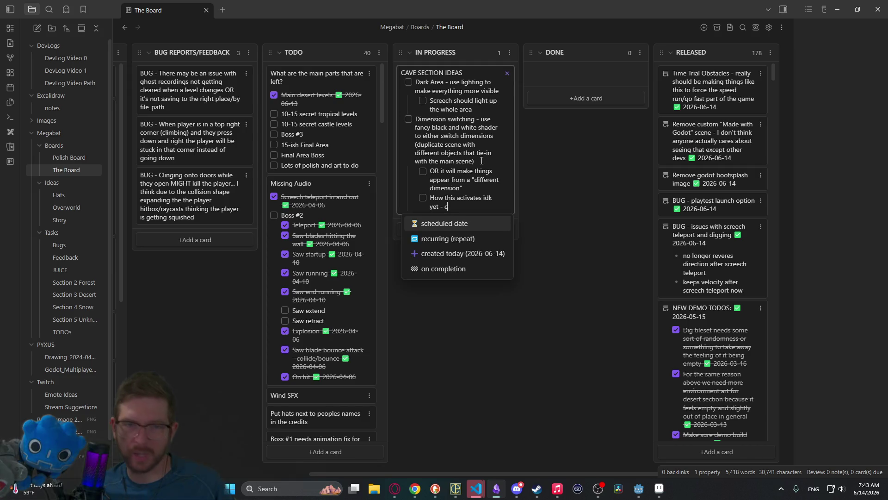
text(screech)
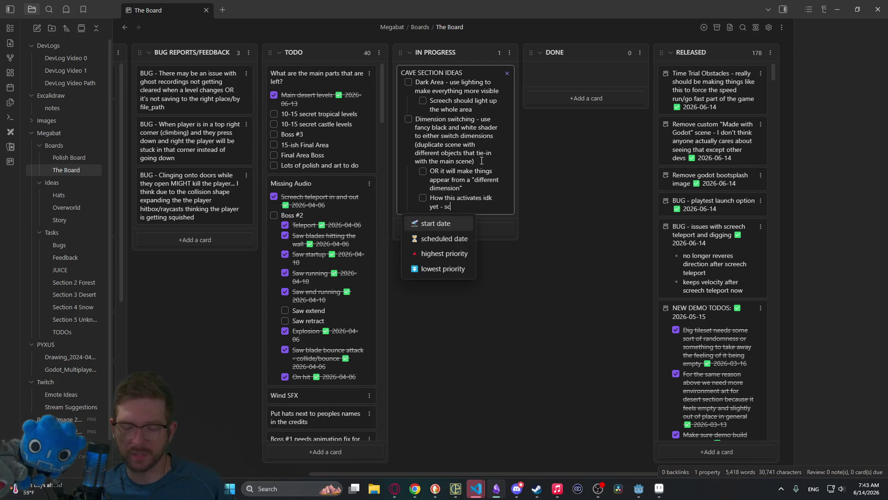
text( some object)
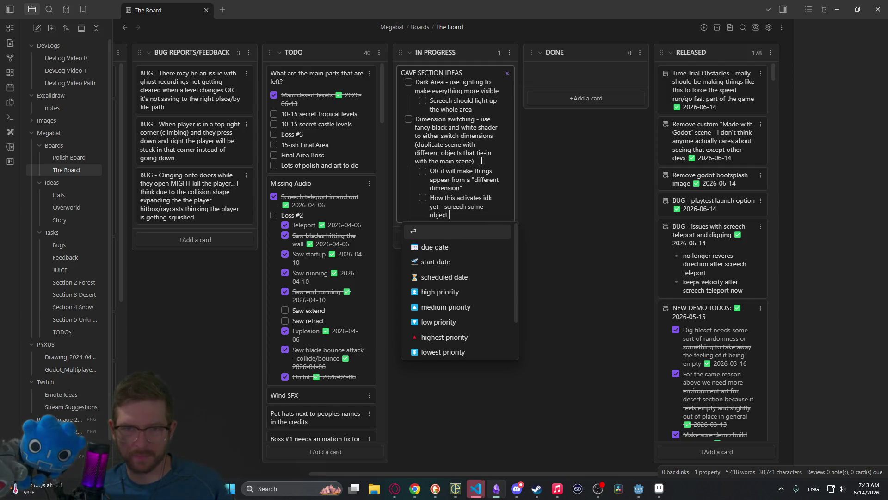
text(s happen???)
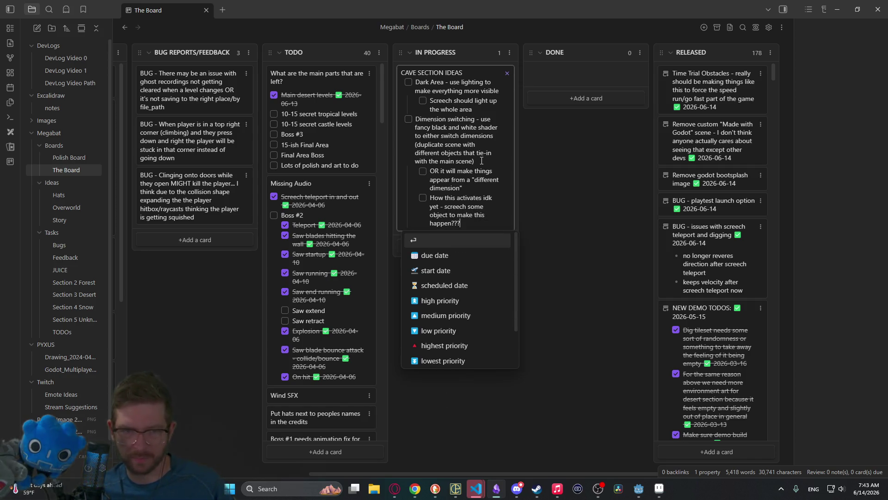
Step: Close the card, reopen it and add a new empty checklist line
key(Return)
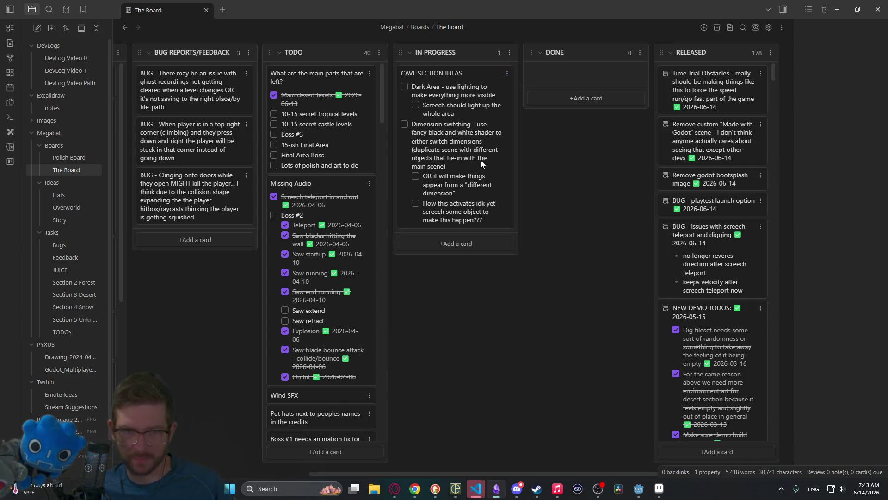
double_click(486, 222)
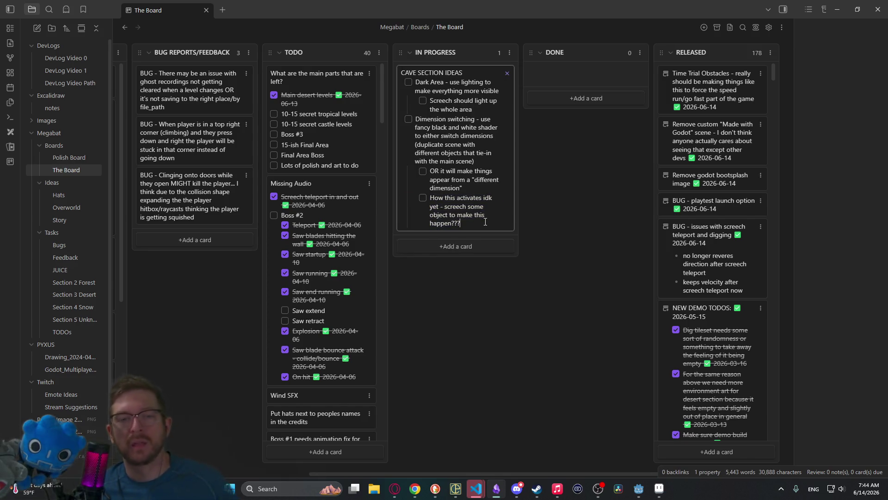
key(shift+Return)
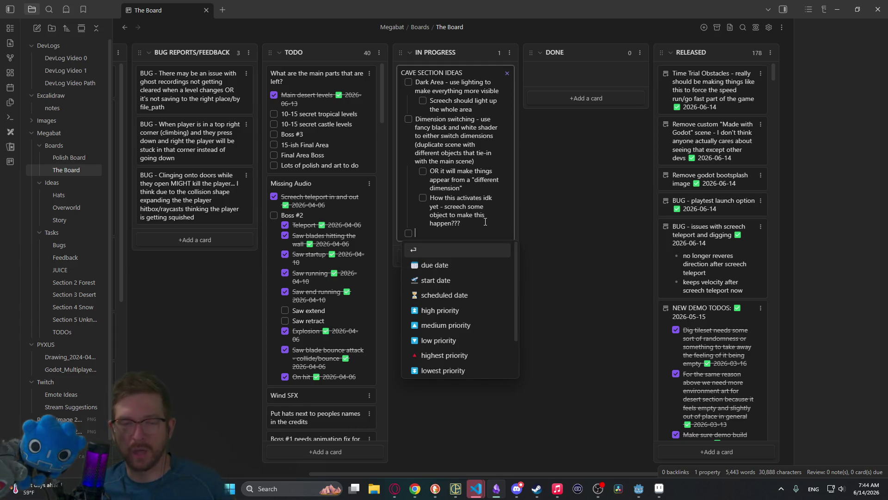
Step: Add the New Fruit DUPLICATE (cherry) item with a nested player-glow or shader-animation note
text(N)
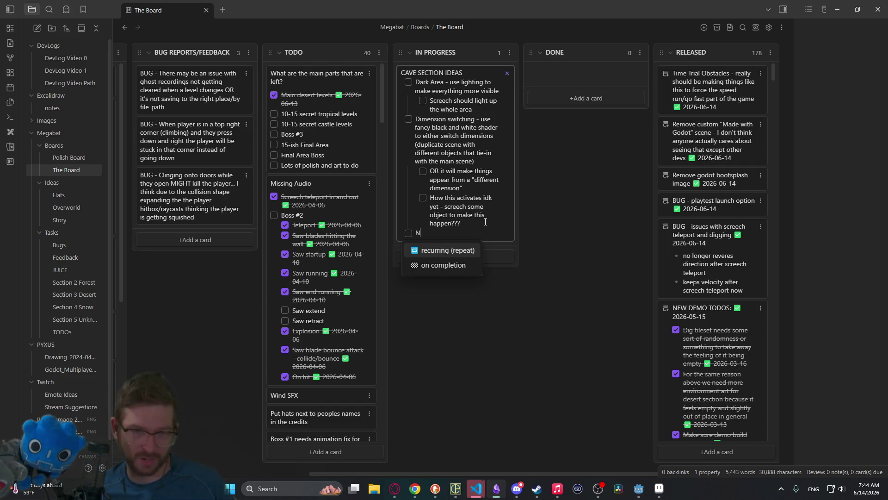
text(ew Frui)
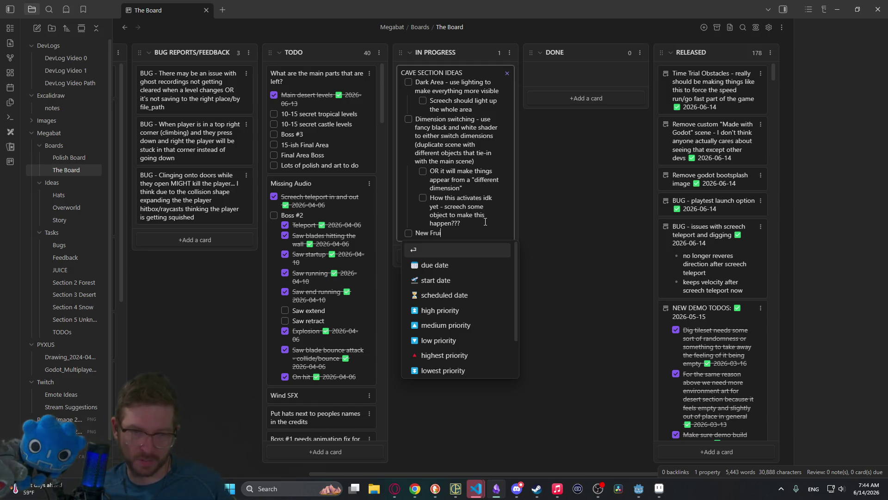
text(t - DUPLICATE ()
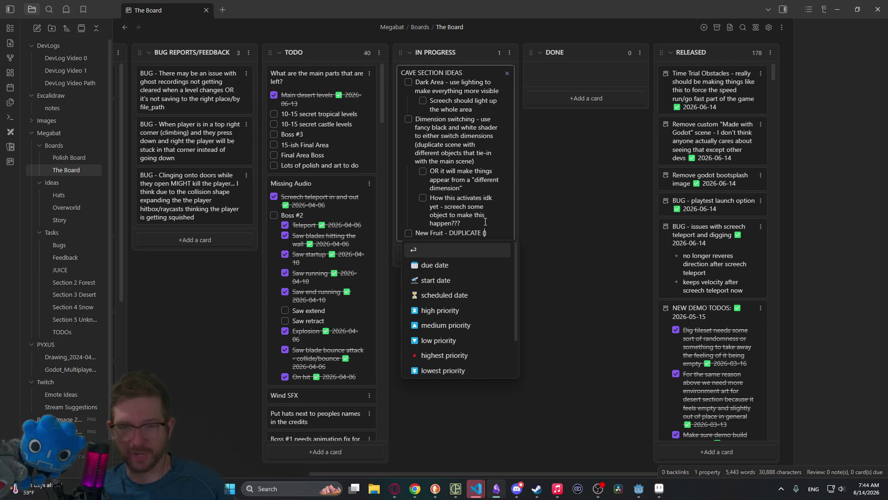
text(cherry))
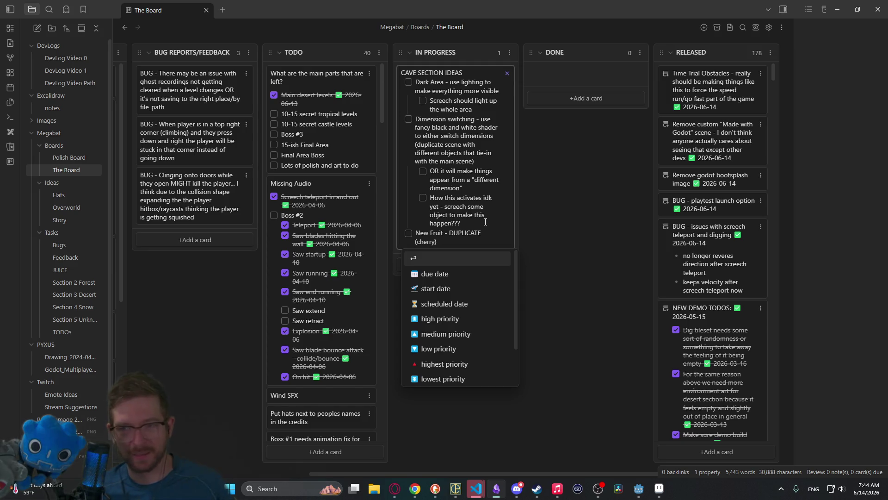
text( - )
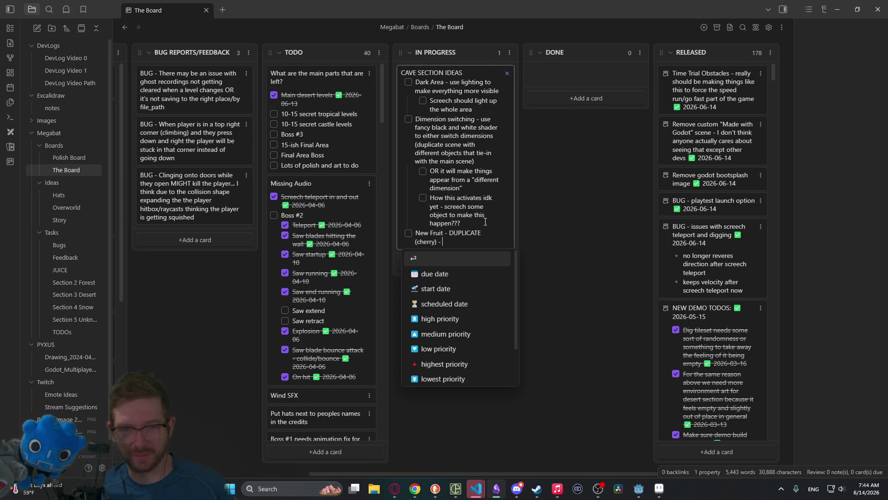
text(duplicate )
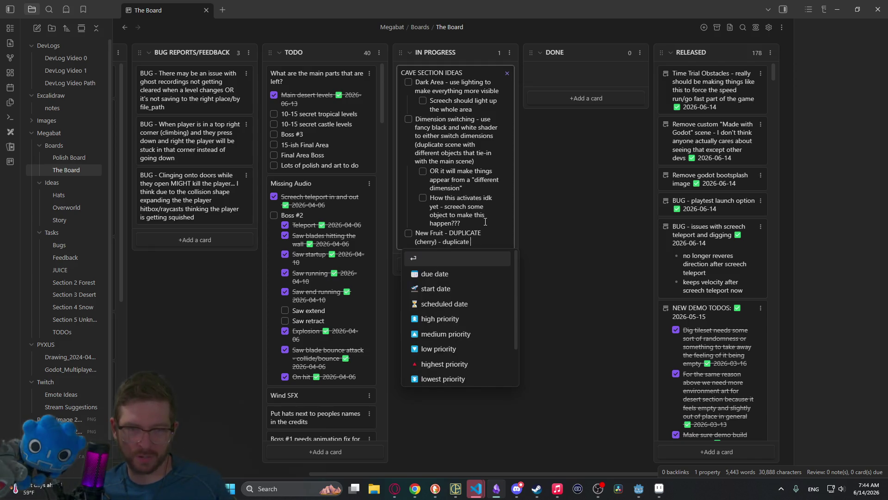
text(your curr)
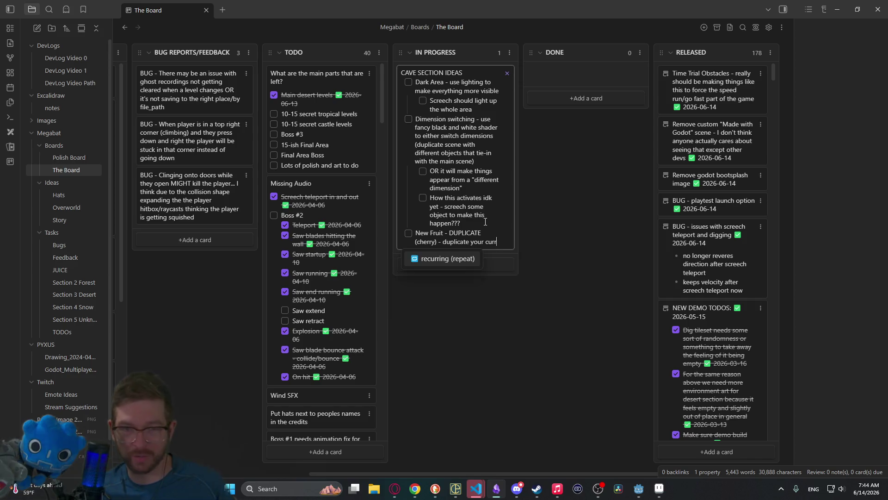
text(ent fruit )
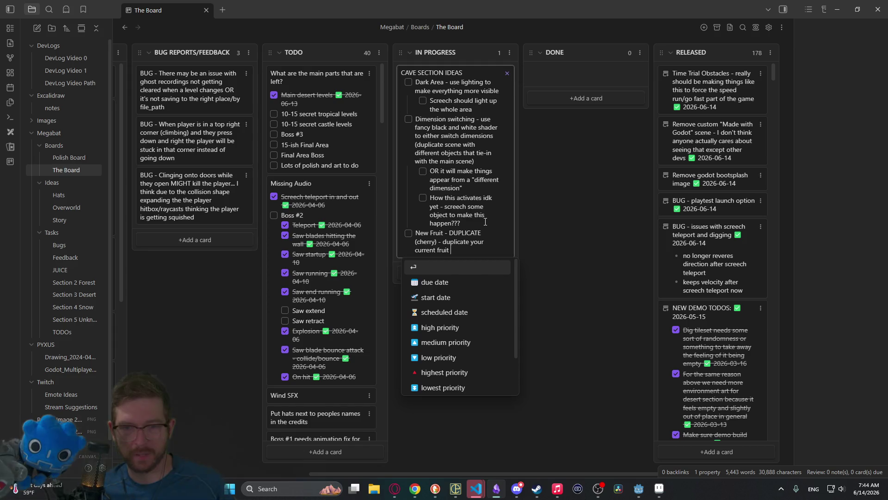
text(allowing you to use it twice )
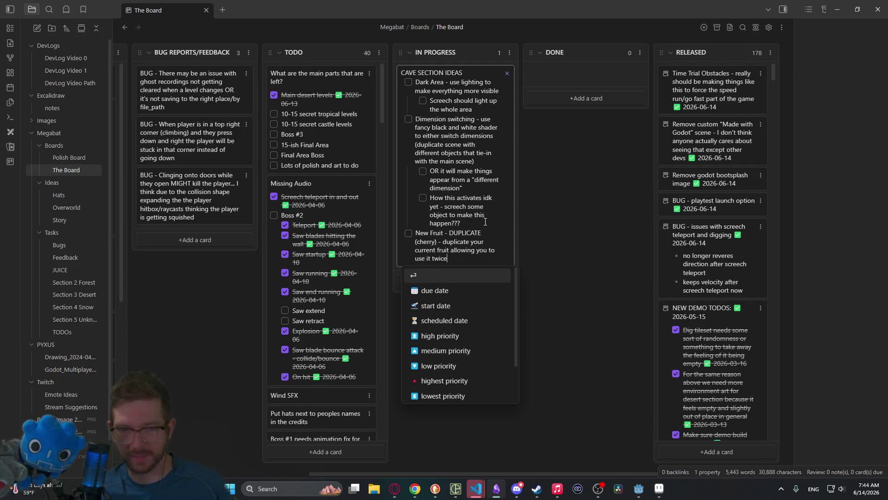
text((max of twice)
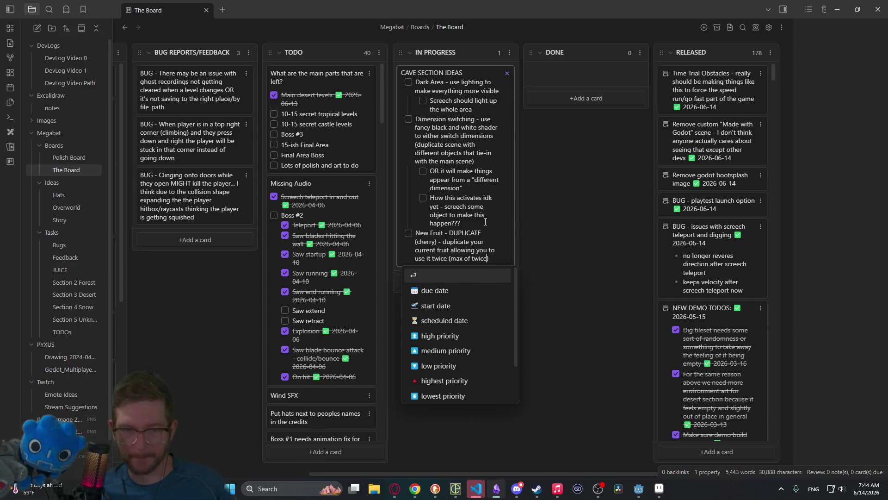
text())
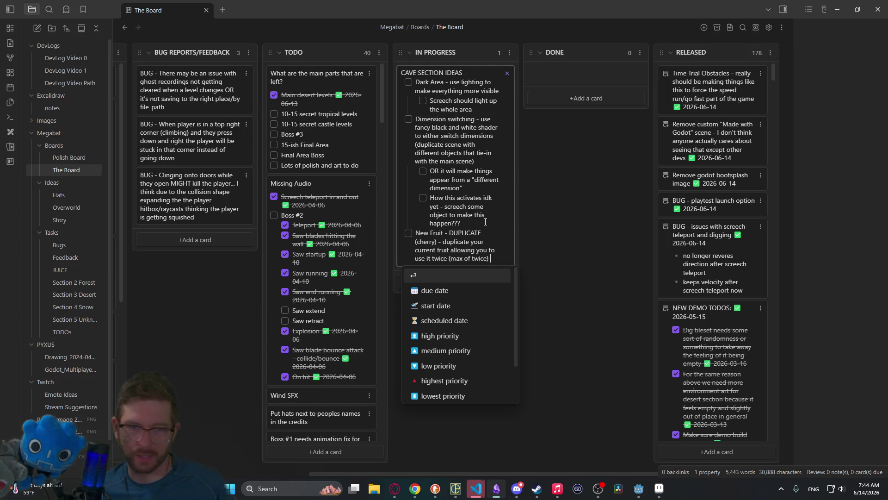
key(Return)
key(Tab)
text(In order to represen)
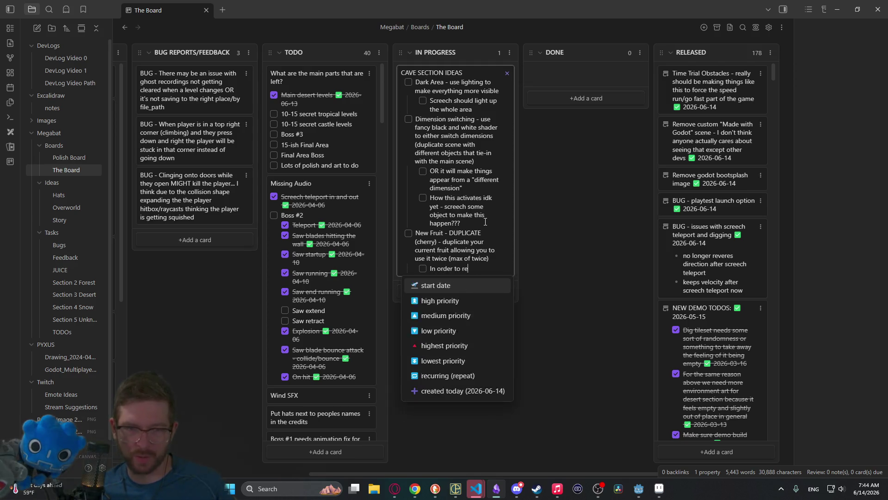
text(t this )
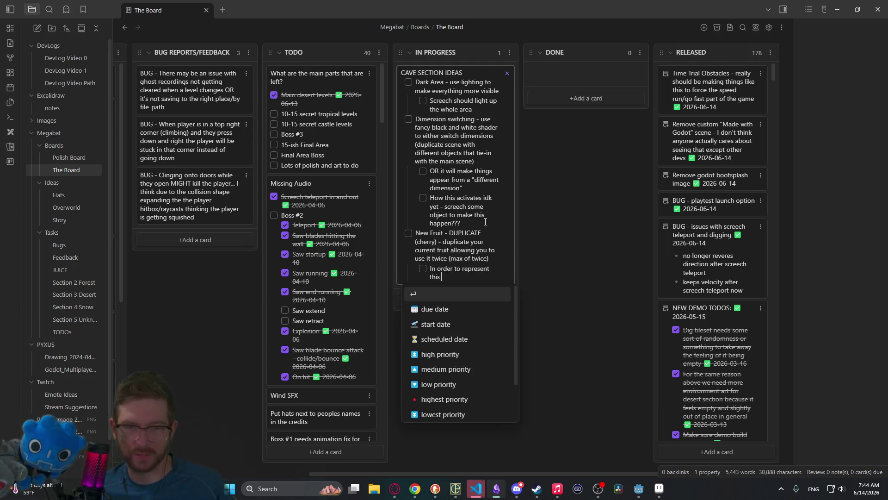
text(make the player)
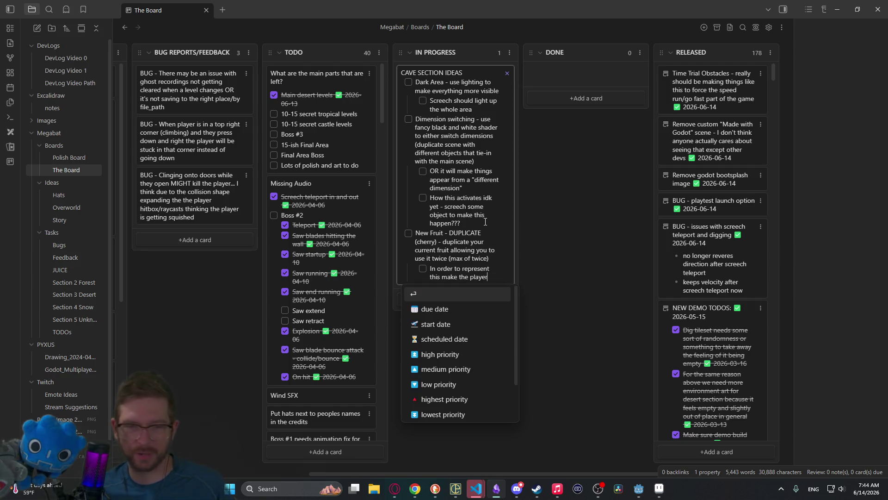
text( glow that othe)
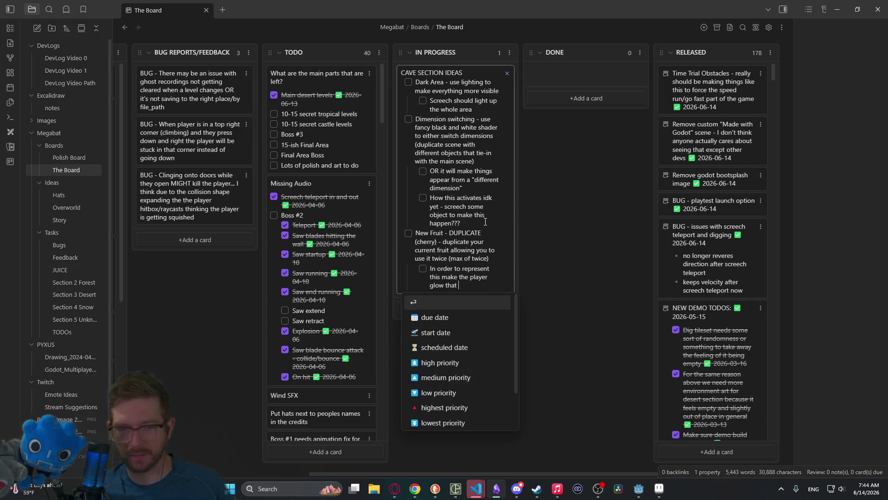
key(BackSpace)
key(BackSpace)
key(BackSpace)
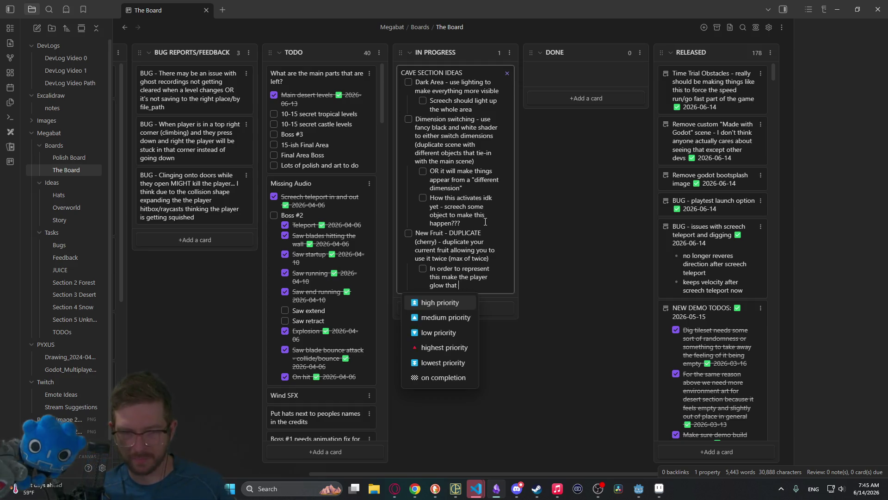
text(color or)
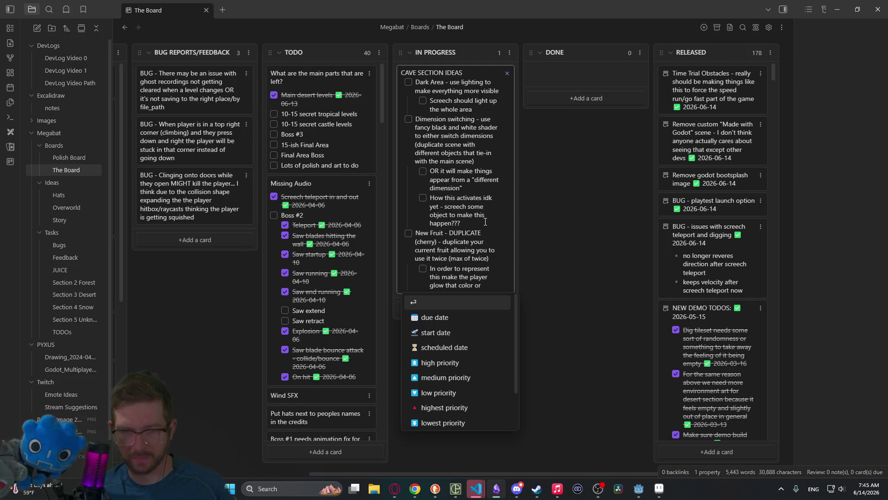
key(BackSpace)
key(BackSpace)
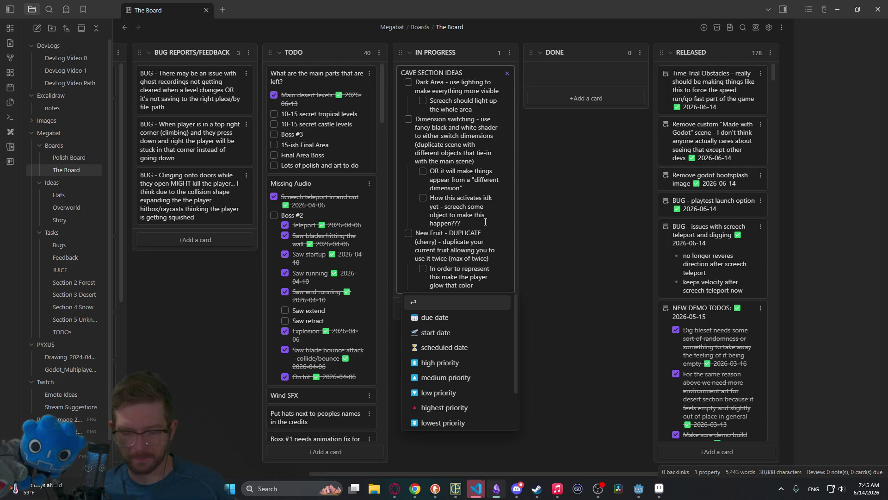
text( or some fancy)
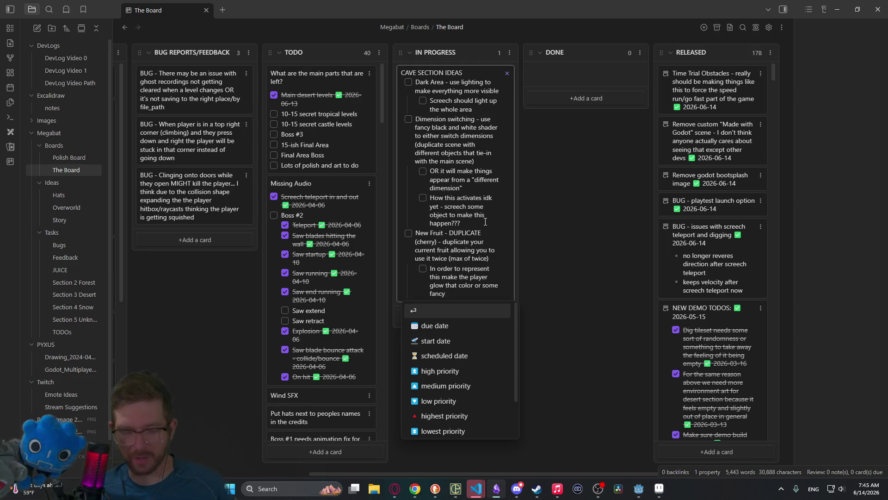
text( shader animation)
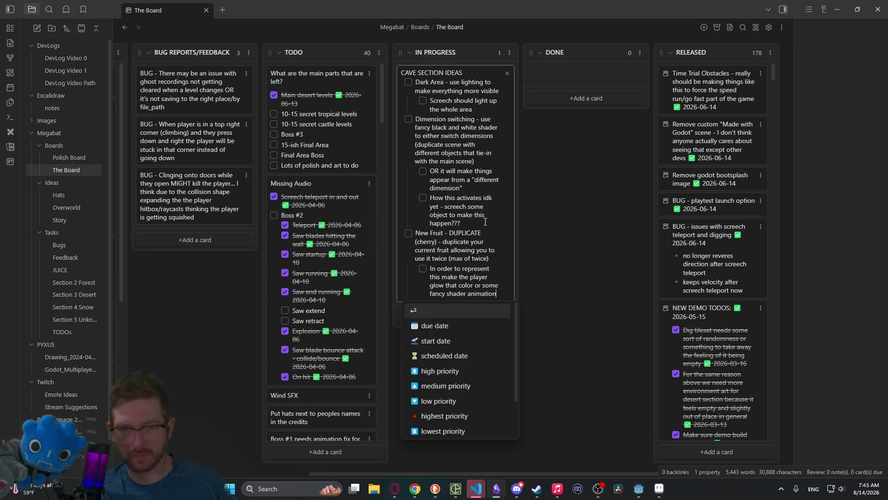
key(Return)
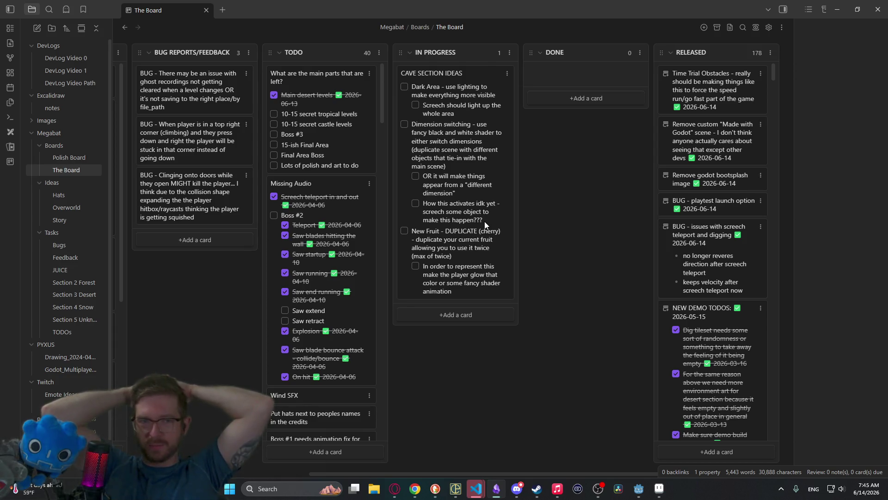
Step: Reopen the cave ideas card, finish editing, and return to the Godot editor
click(459, 293)
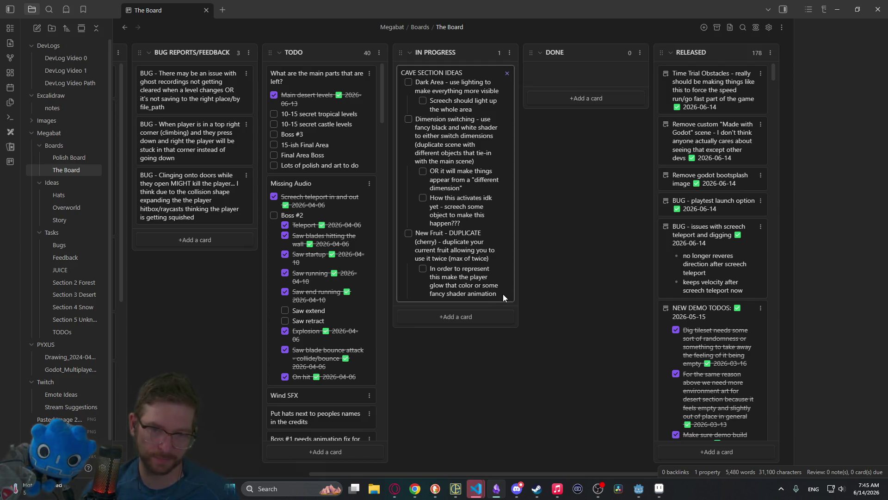
click(556, 313)
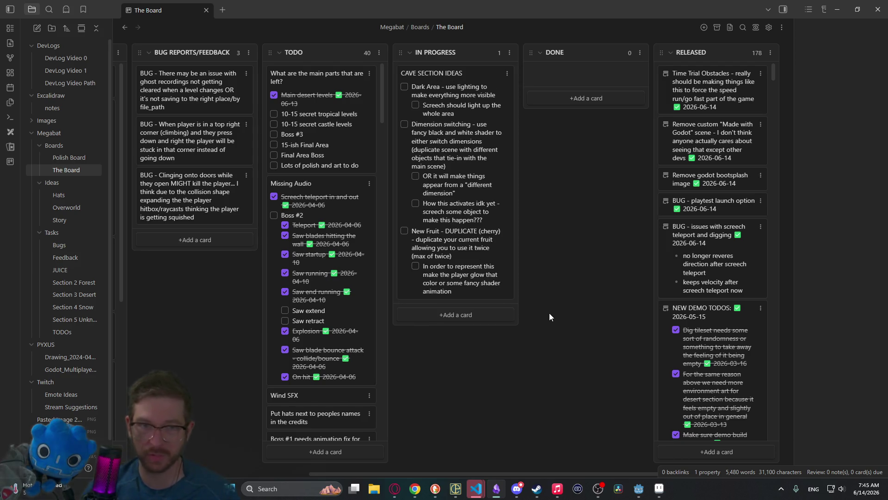
click(638, 488)
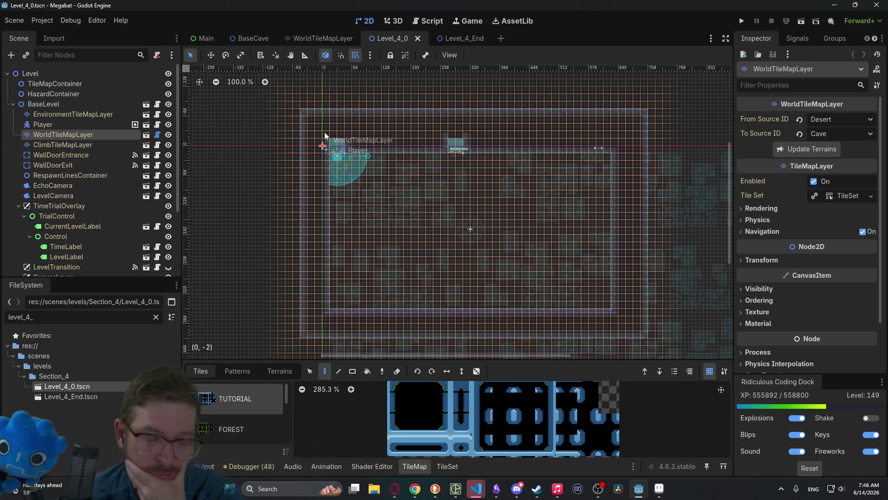
Step: Open the Level_3_0 scene through the quick-open search for 'level_3_'
key(shift+alt+o)
text(level_)
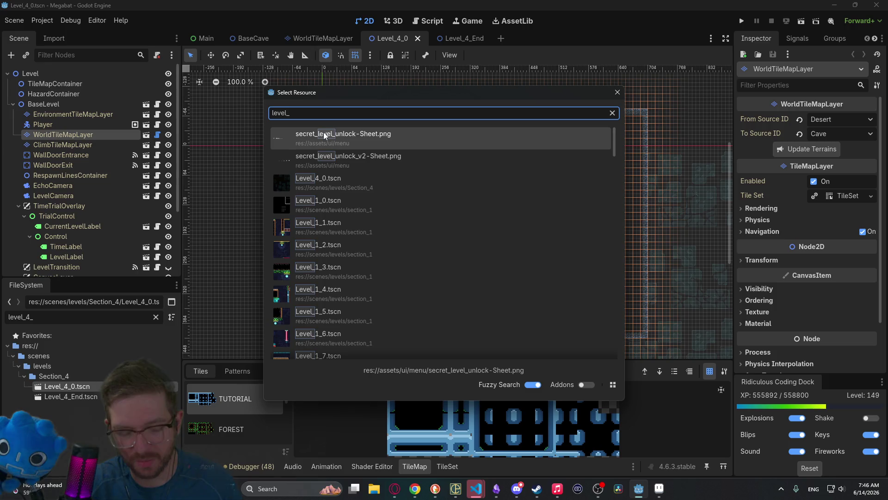
text(3_0)
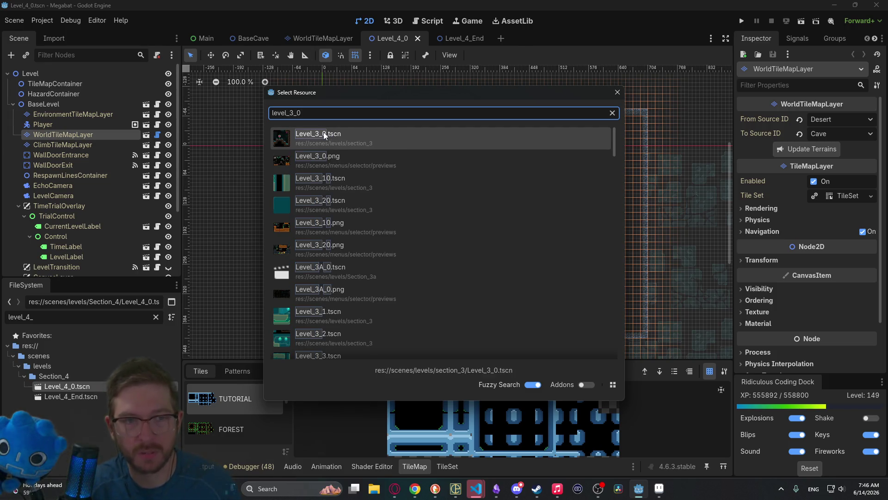
key(Return)
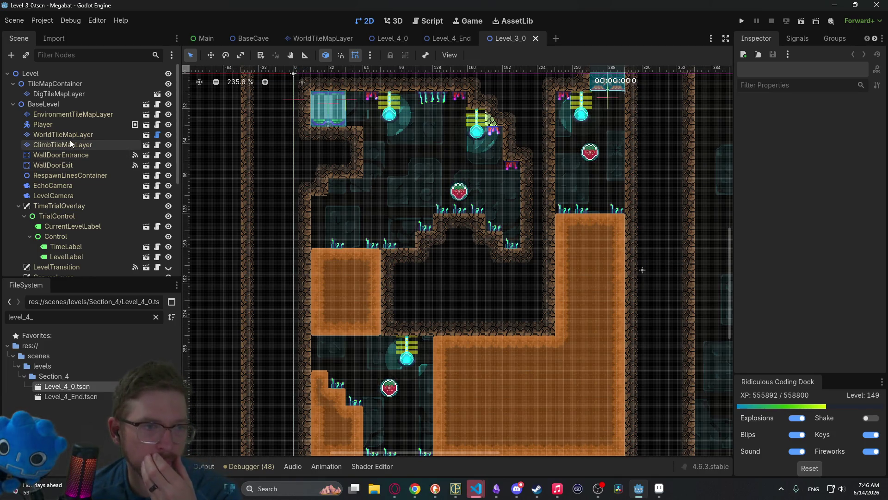
Step: Copy the SectionTeleporterSmall node and bring the Level_4_0 scene to the front
click(67, 106)
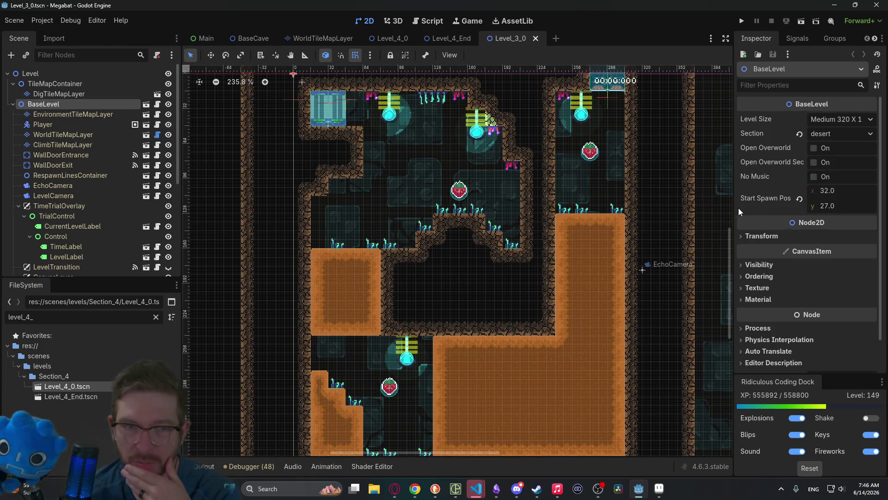
scroll(115, 237, down, 5)
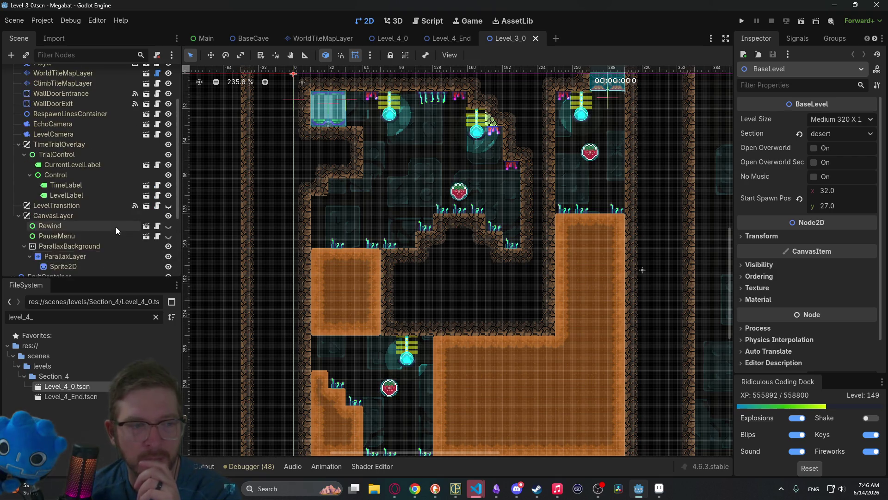
click(101, 234)
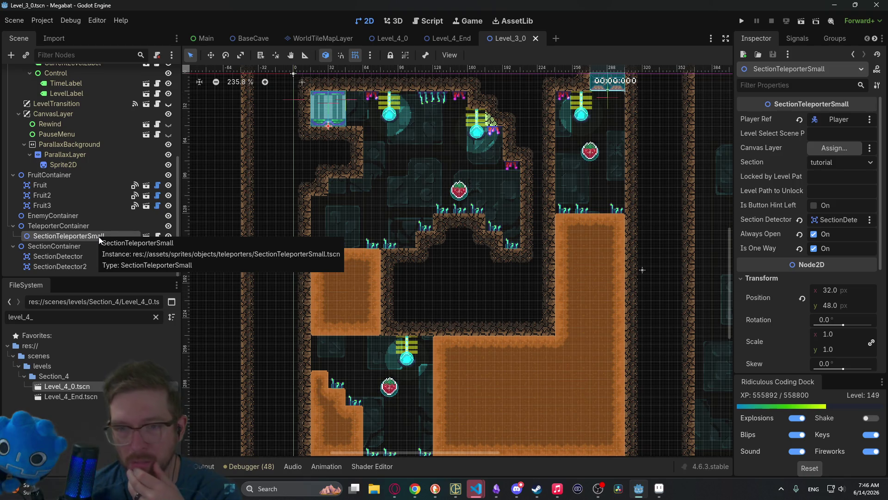
right_click(99, 237)
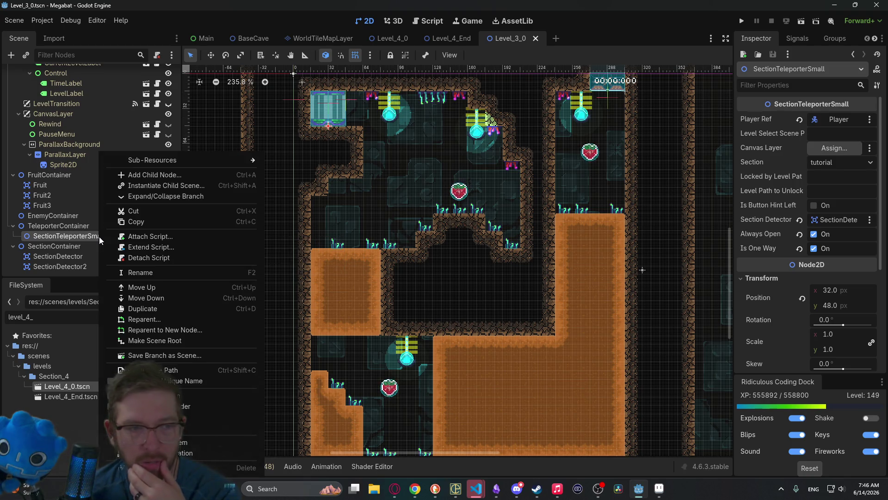
click(141, 224)
click(389, 38)
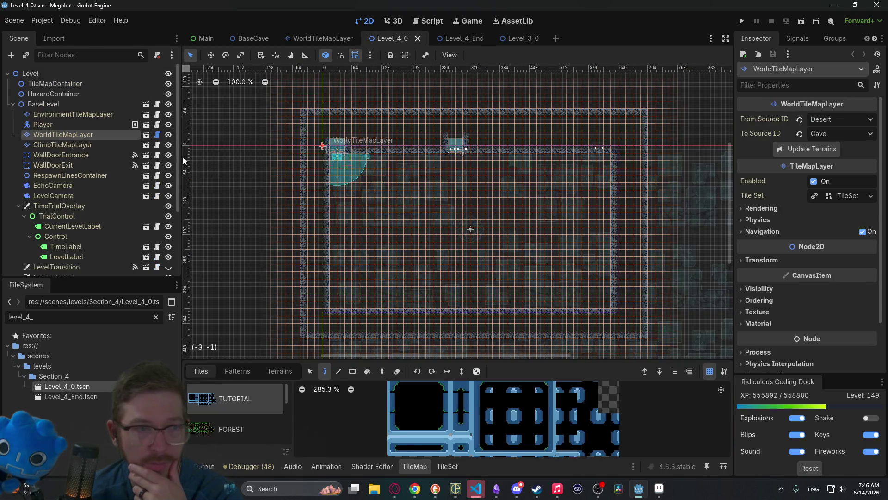
Step: Paste the SectionTeleporterSmall under EnemyContainer and drag it down into the room
click(44, 104)
scroll(64, 153, down, 3)
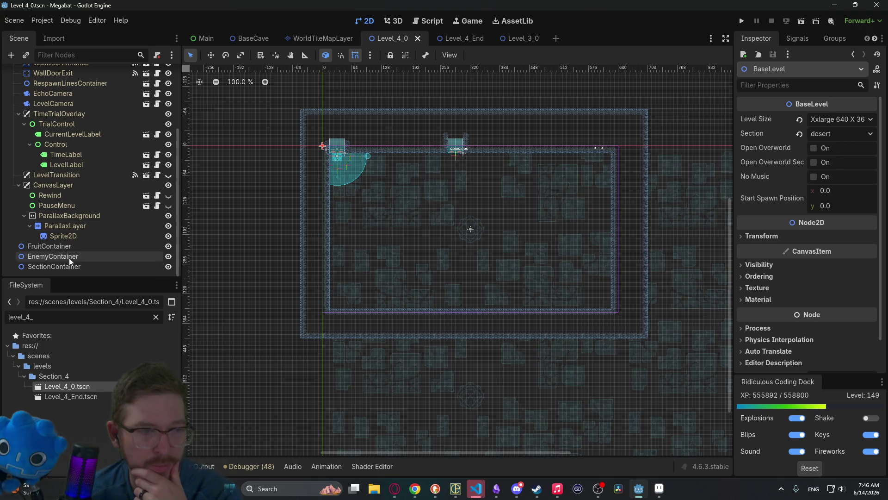
click(69, 258)
right_click(69, 258)
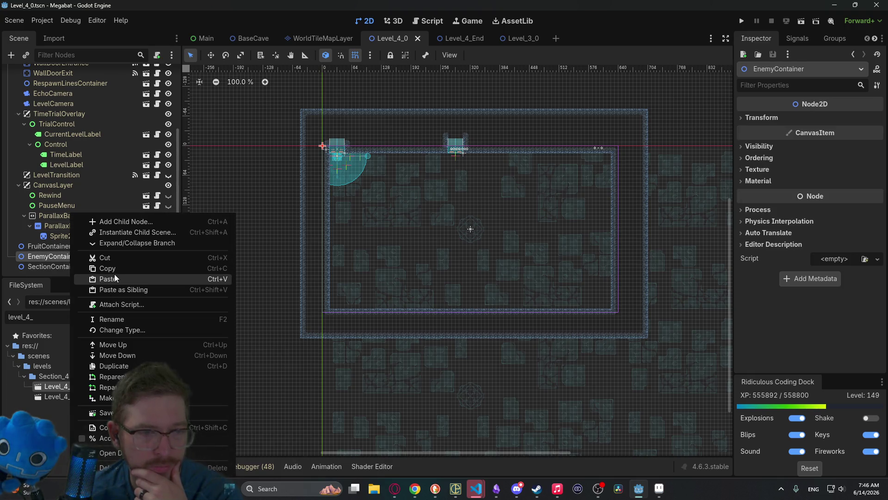
click(114, 279)
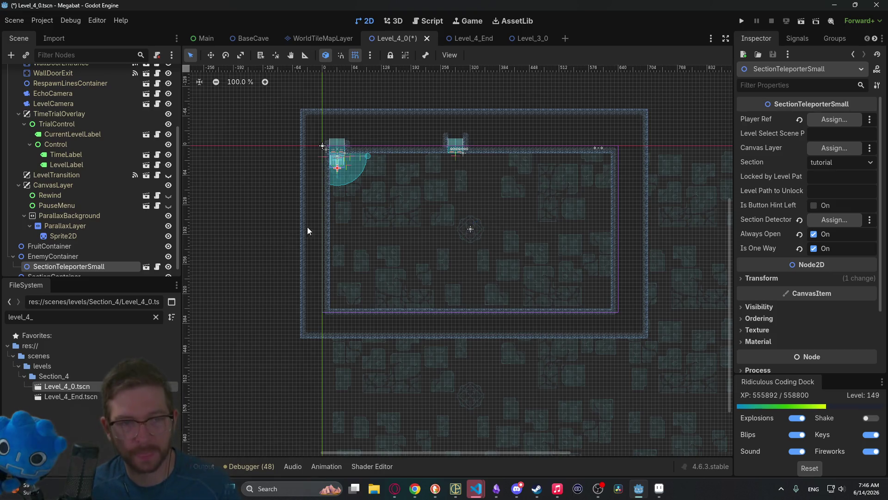
scroll(382, 188, up, 5)
key(w)
drag(350, 187, 376, 237)
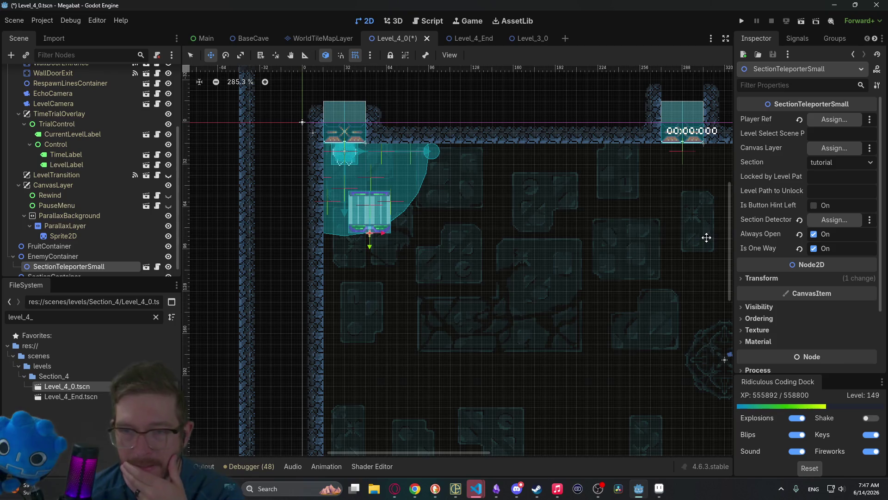
Step: Link the teleporter's player reference to the Player node and set its section to cave
click(823, 121)
double_click(432, 157)
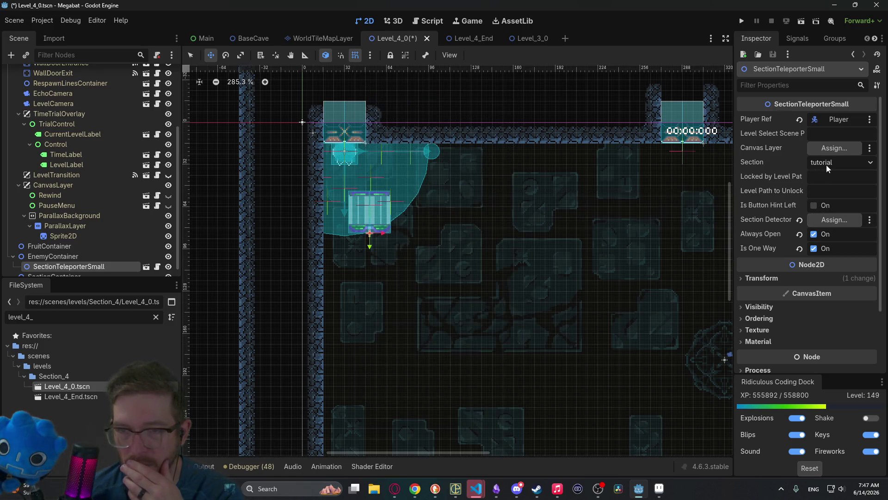
click(844, 166)
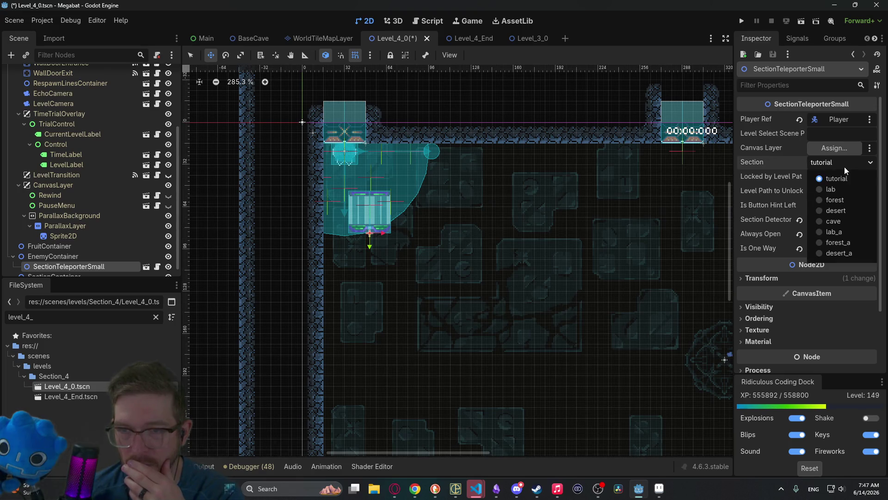
click(839, 220)
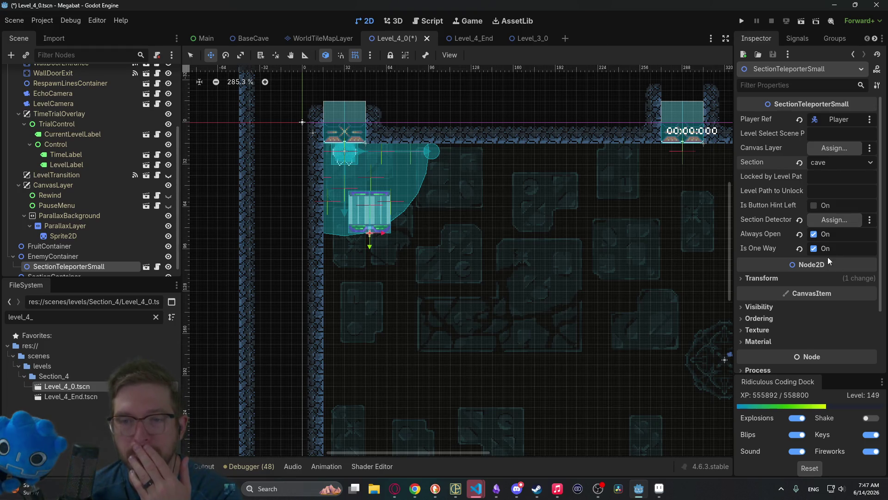
click(827, 221)
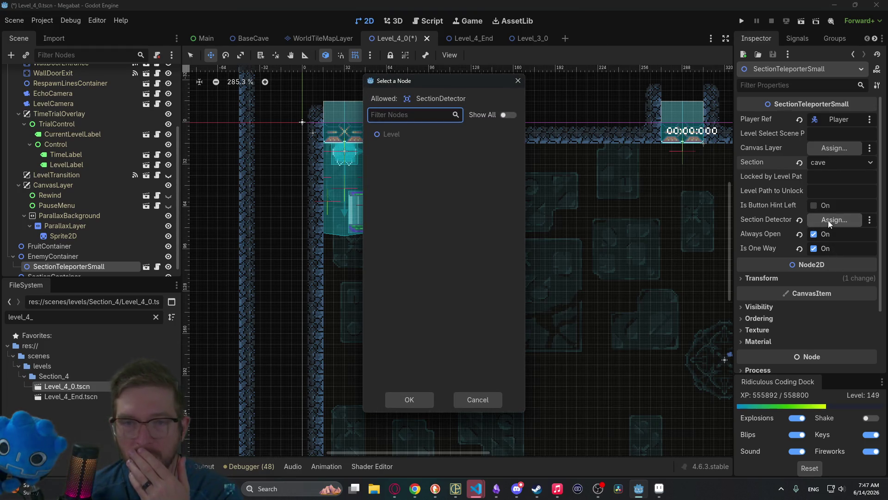
click(47, 246)
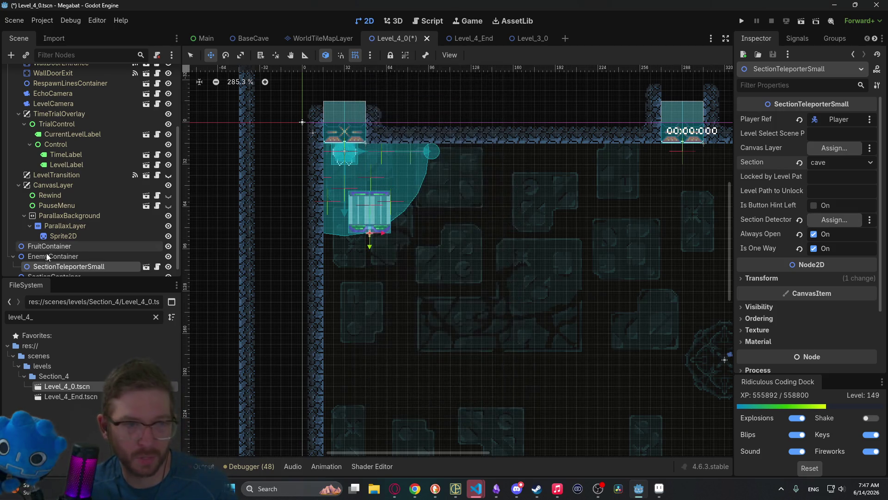
scroll(45, 252, down, 1)
click(43, 267)
Step: Instance SectionDetector.tscn under SectionContainer and position it over the starting room
right_click(45, 267)
click(96, 232)
text(secti)
key(Return)
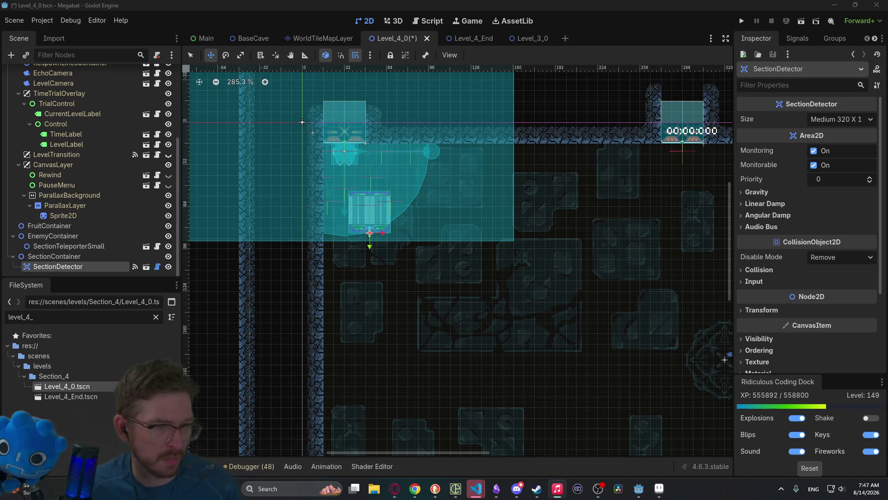
key(ctrl+z)
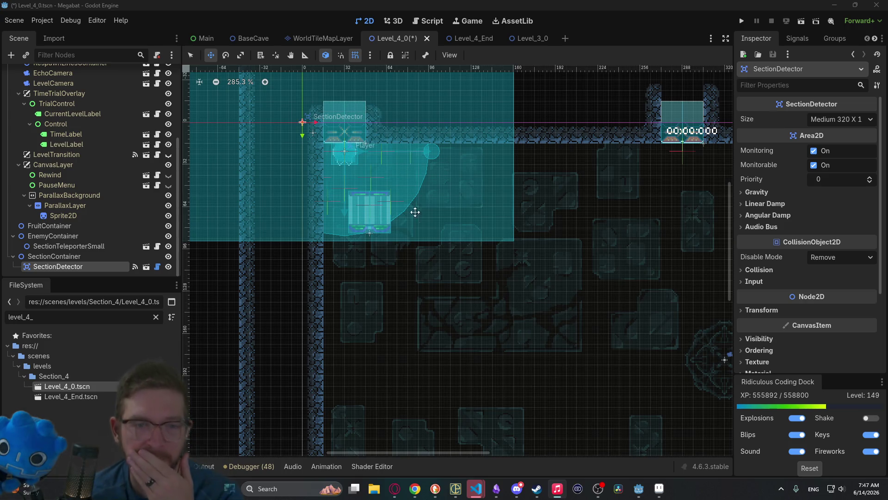
click(37, 257)
click(53, 267)
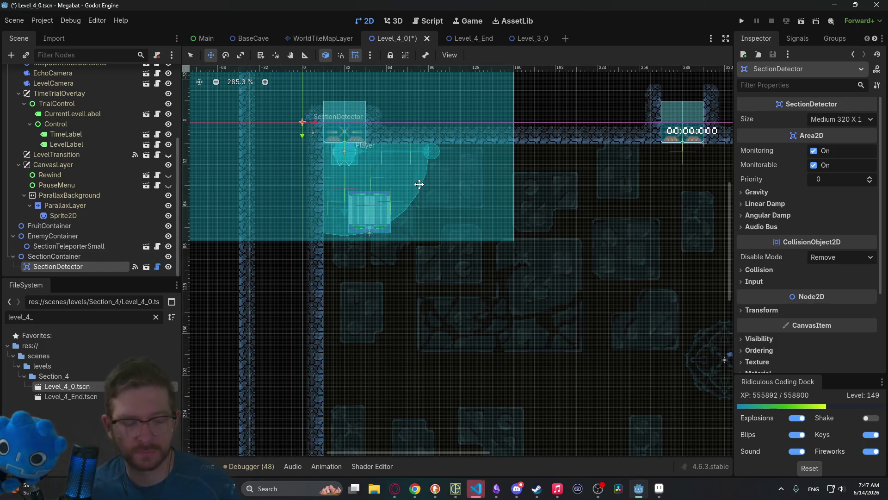
mouse_move(405, 178)
mouse_down()
mouse_move(488, 216)
mouse_move(376, 181)
mouse_move(384, 187)
mouse_up()
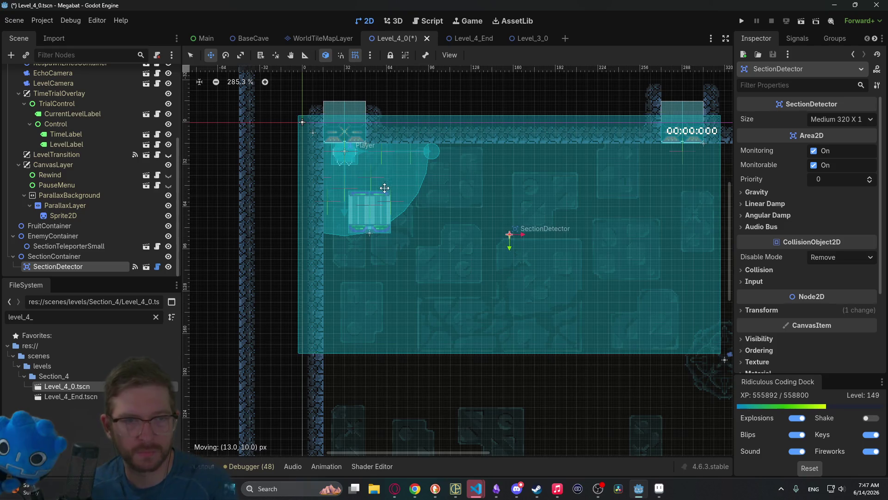
key(Down)
key(Down)
key(Down)
key(Right)
key(Right)
key(Right)
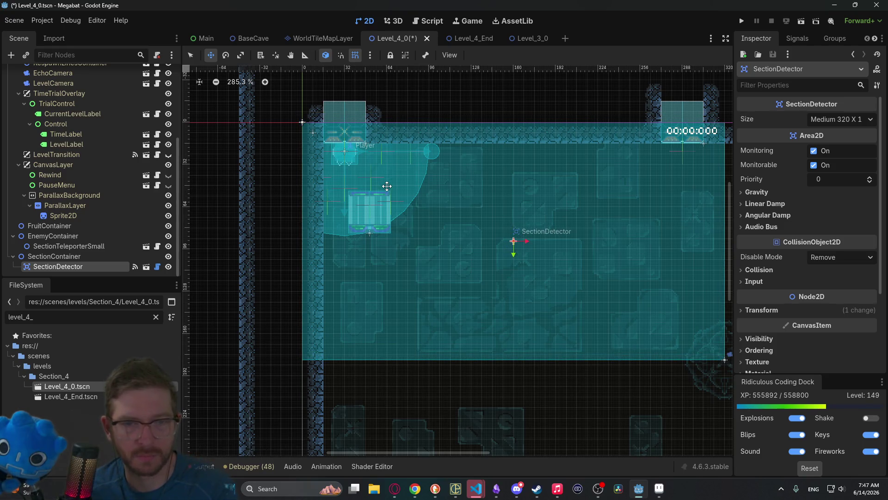
scroll(386, 186, down, 5)
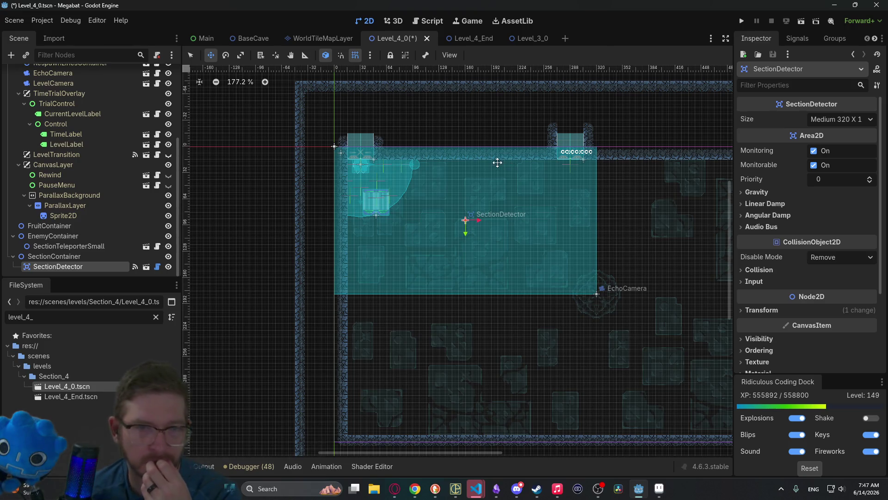
drag(418, 129, 384, 212)
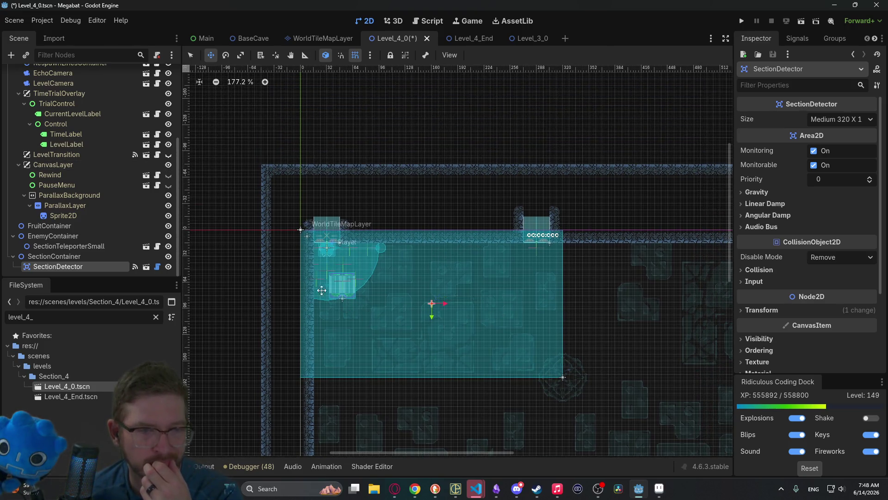
scroll(88, 253, up, 5)
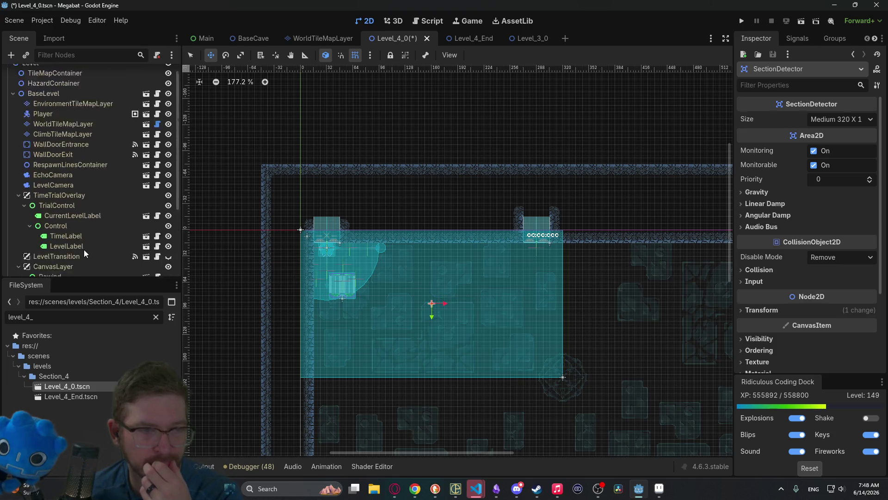
Step: Set the BaseLevel Level Size to Medium 320 X 180 and save Level_4_0
click(46, 105)
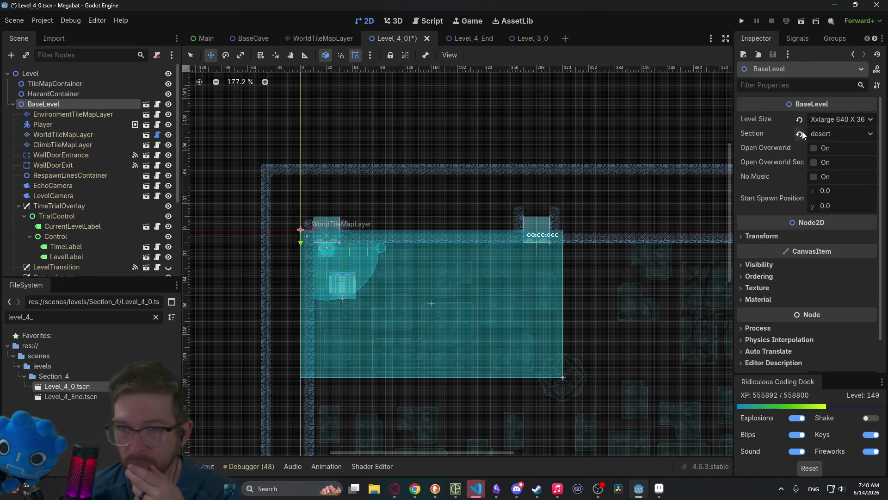
click(820, 121)
click(838, 170)
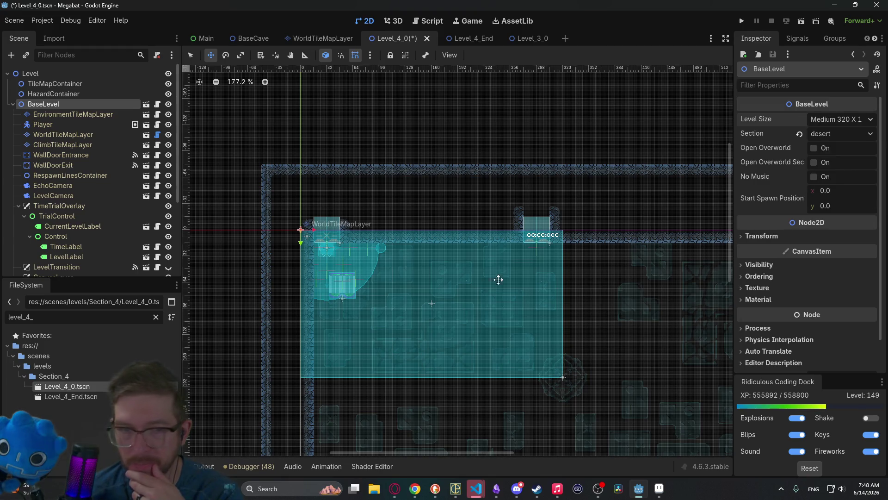
key(ctrl+s)
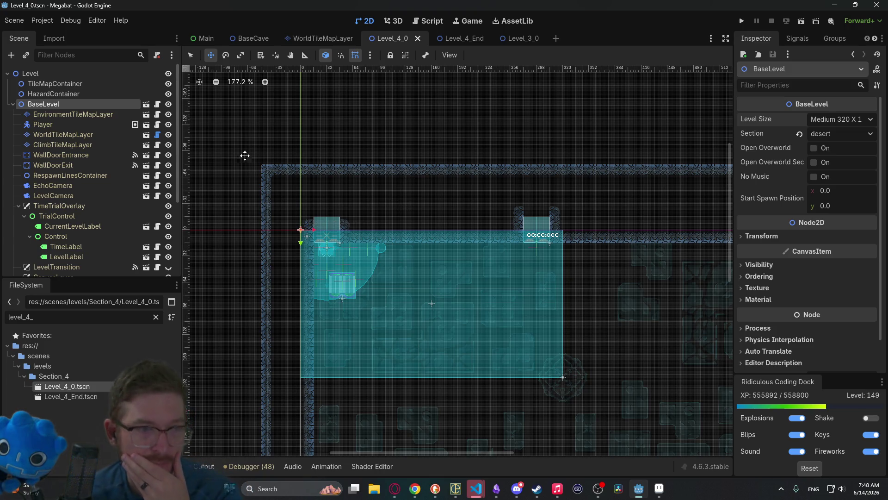
click(69, 135)
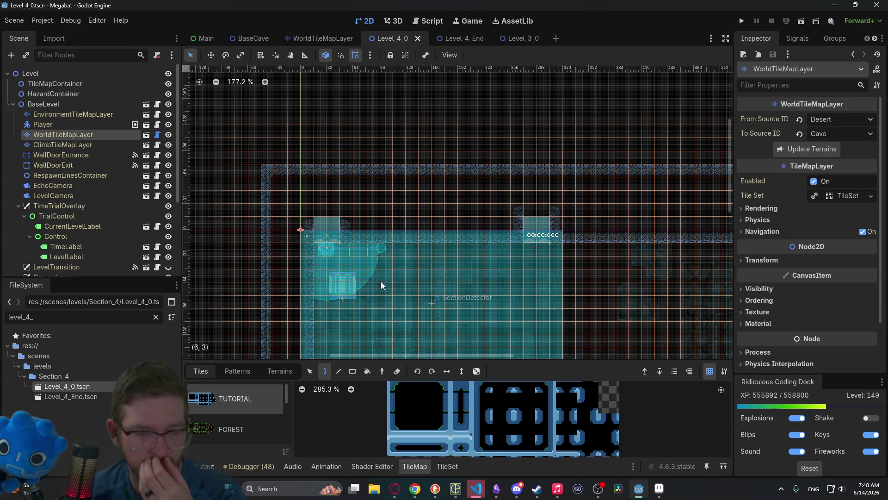
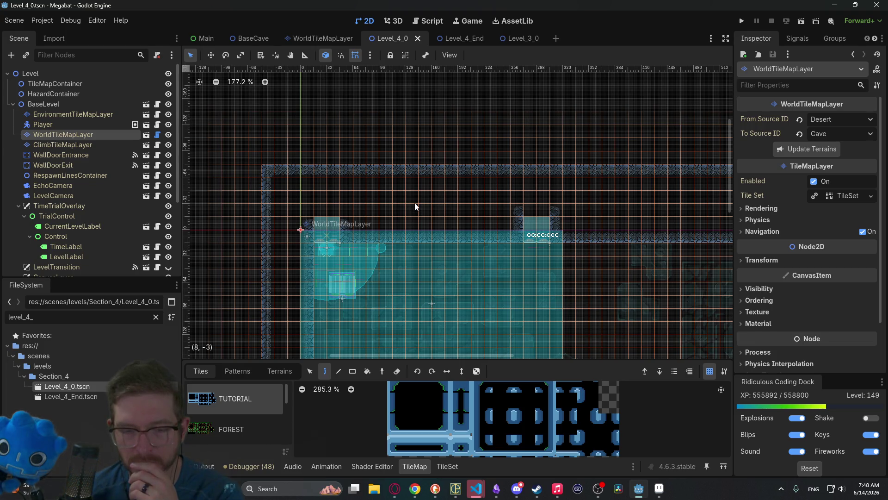
Step: Switch from Godot to Obsidian and open the Polish Board kanban
click(496, 489)
click(76, 157)
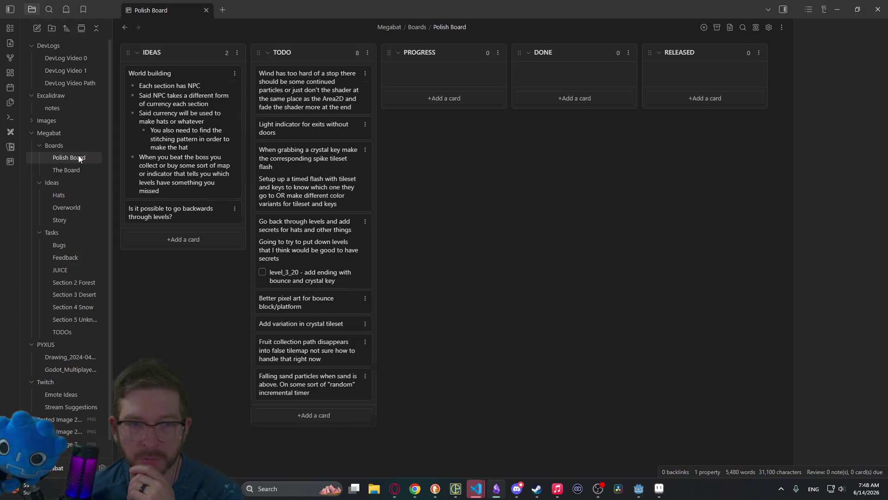
Step: Draft a TODO card: fade the level to black via a shader, avoiding black background, handling letterboxing
click(332, 414)
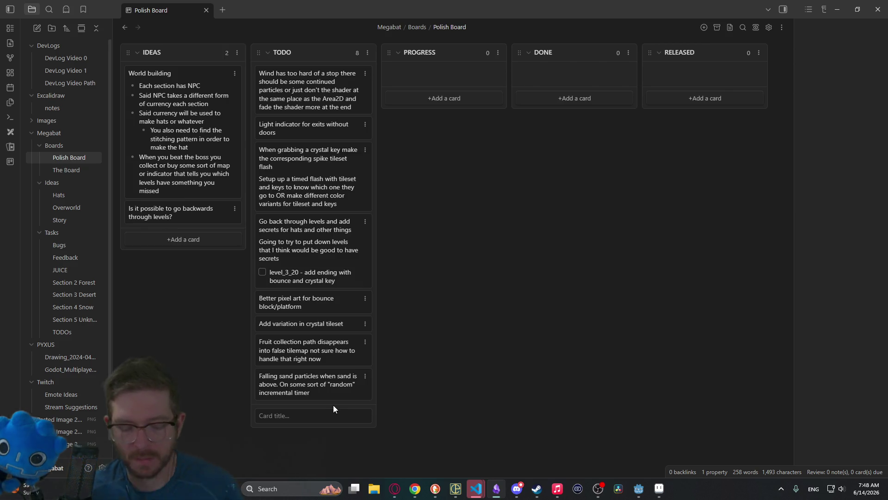
text(Fina)
key(BackSpace)
text(d a)
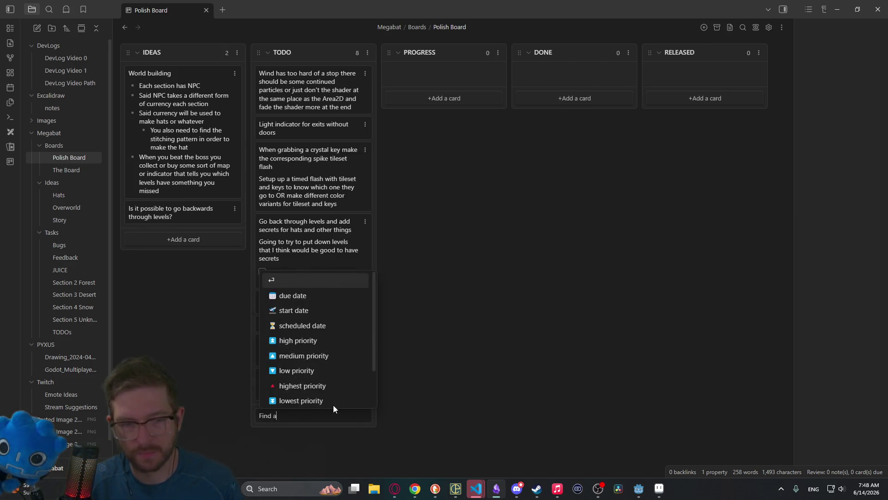
text( way to do)
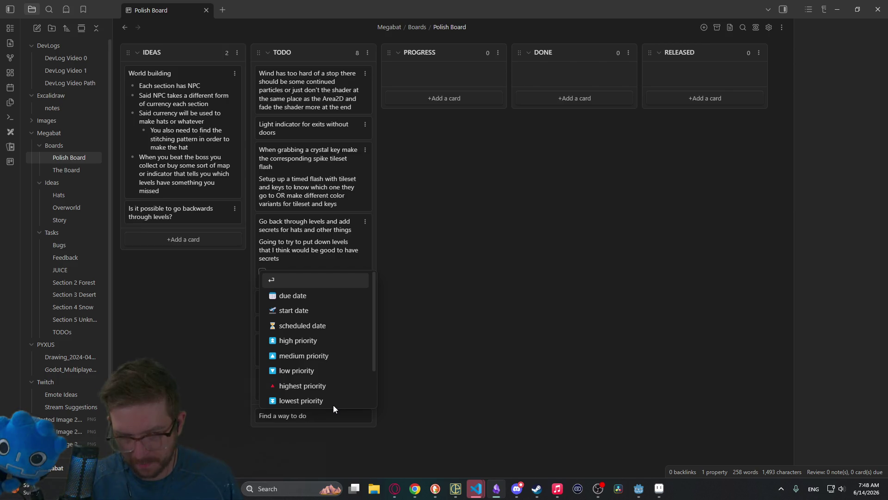
key(ctrl+BackSpace)
key(ctrl+BackSpace)
key(BackSpace)
key(BackSpace)
key(BackSpace)
text(d)
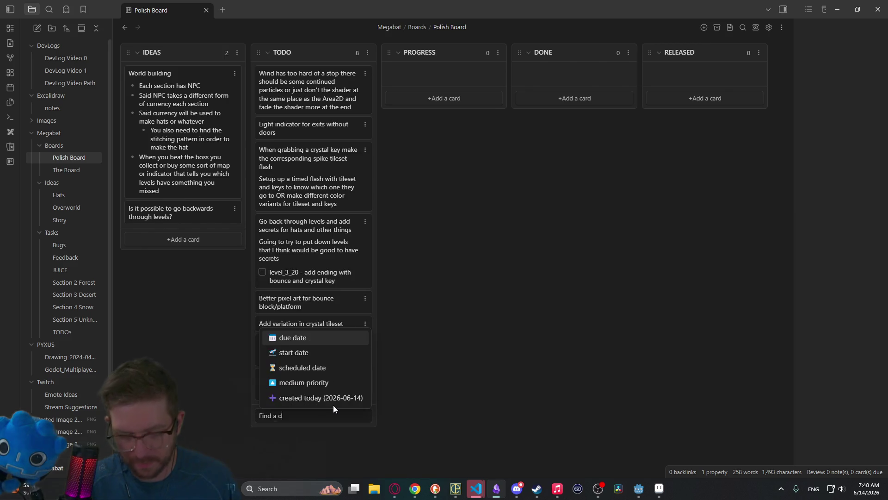
text(ifferent way t)
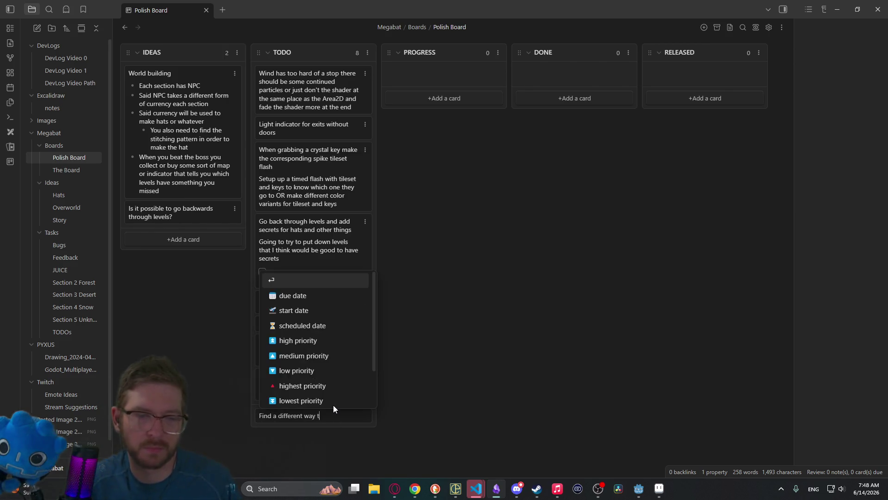
text(o make the le)
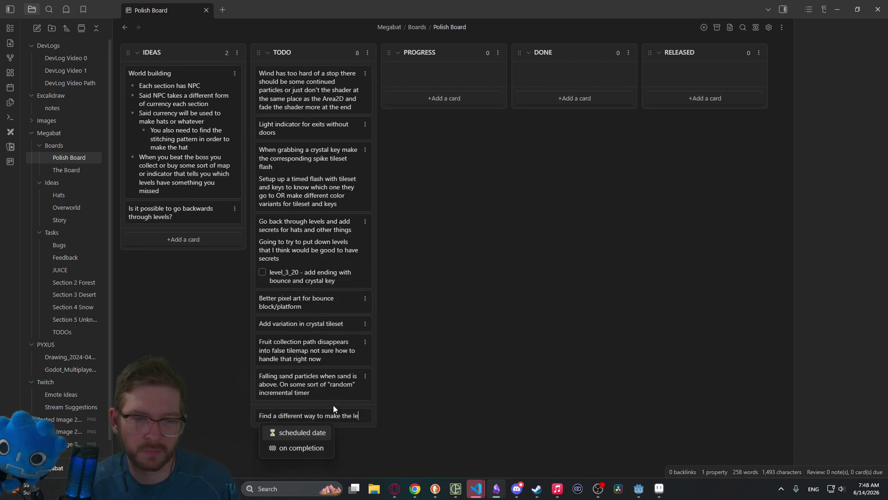
text(vel fade )
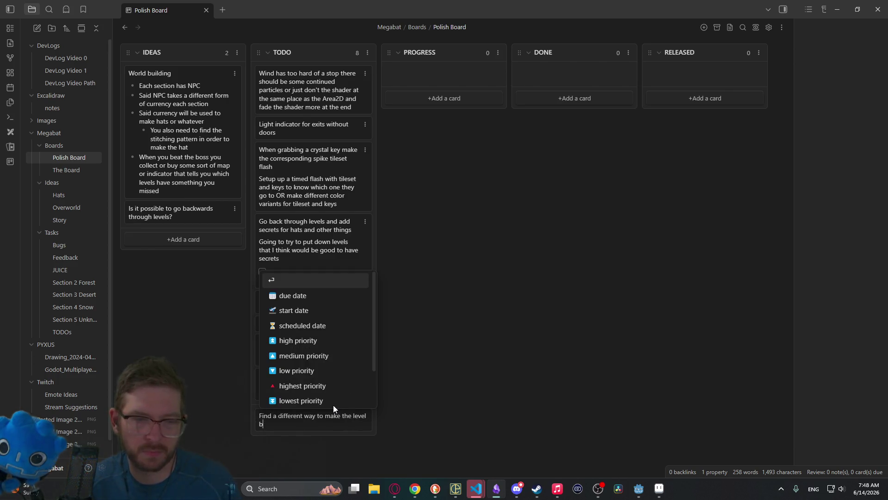
text(into blac)
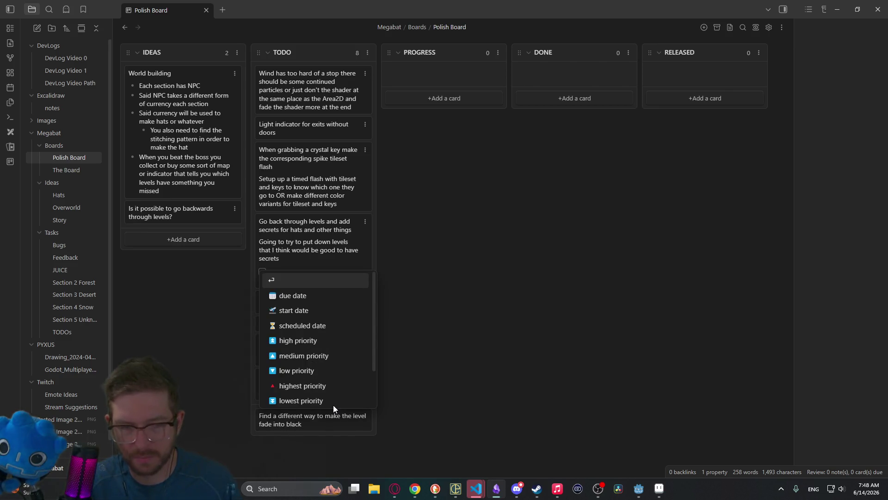
text(k - perhapse with)
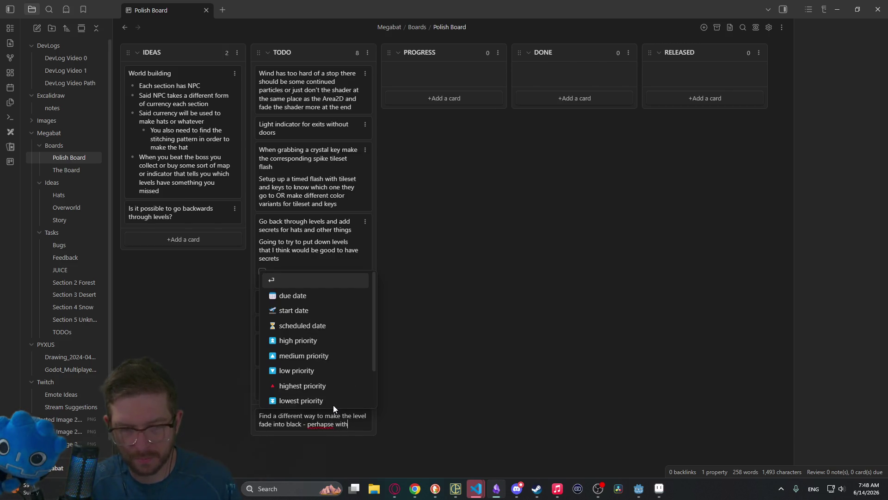
key(BackSpace)
key(BackSpace)
key(BackSpace)
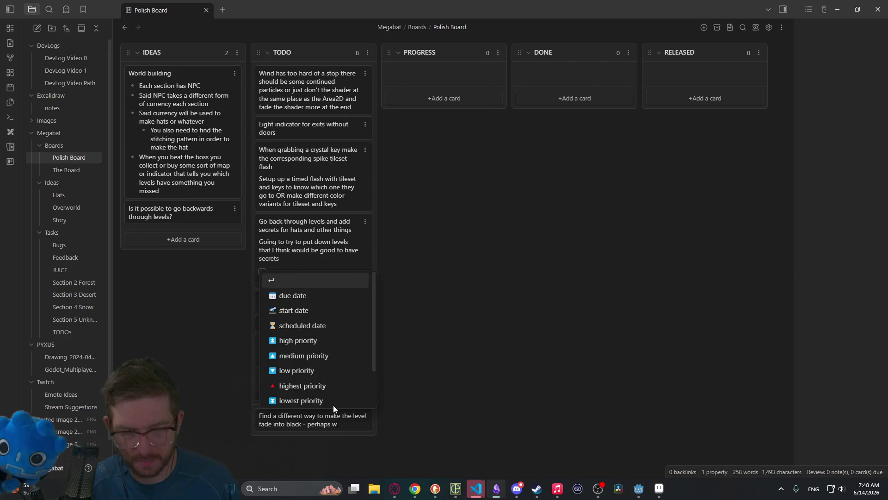
text(ith ashader)
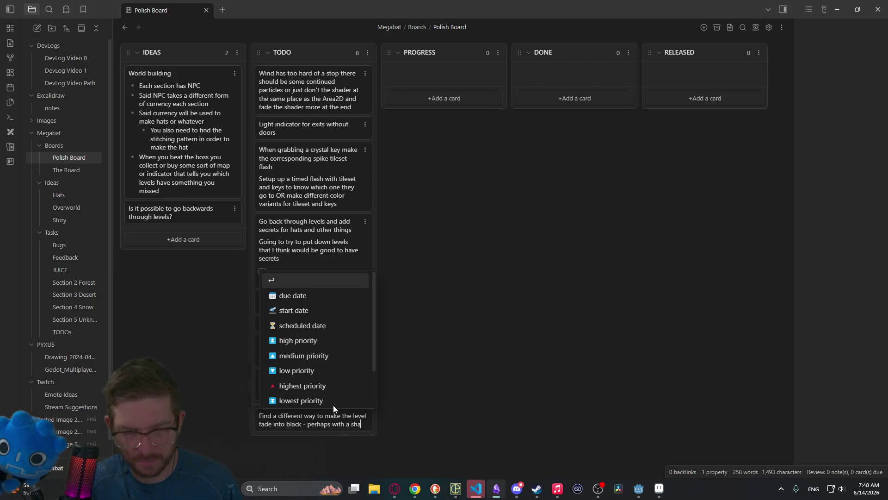
text( -)
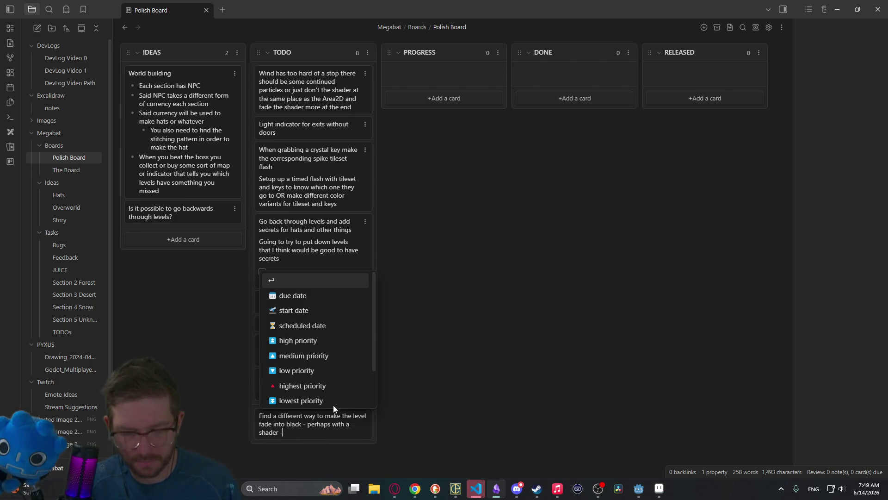
text( we want to)
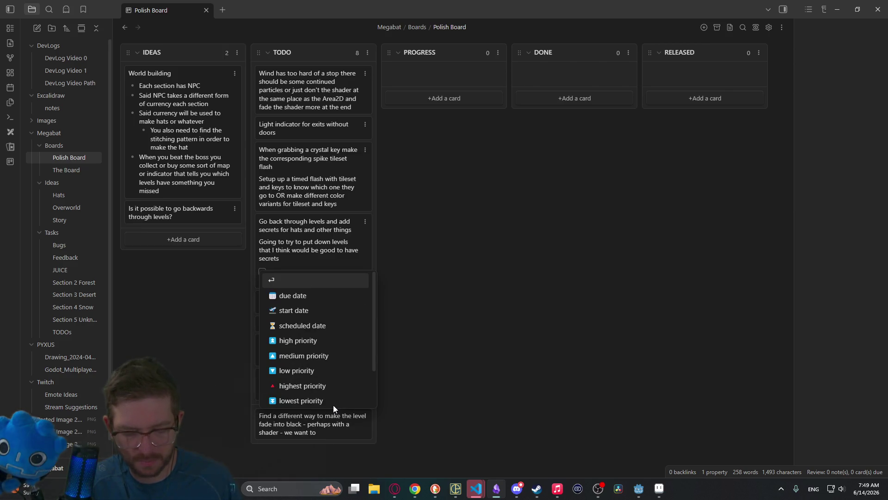
text( avoid us)
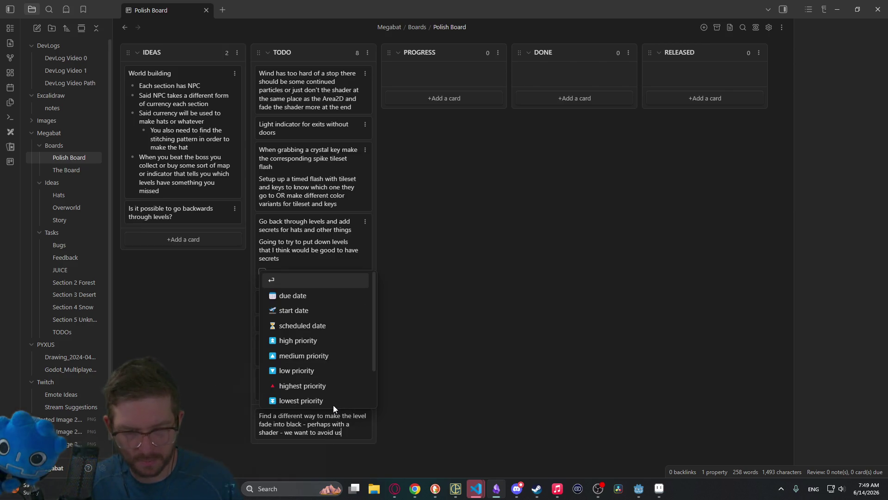
text(ing a bl)
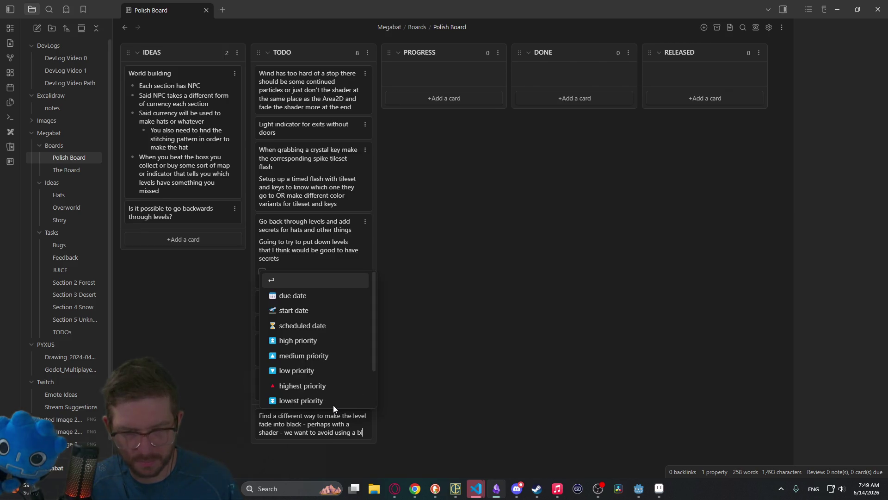
text(ack back)
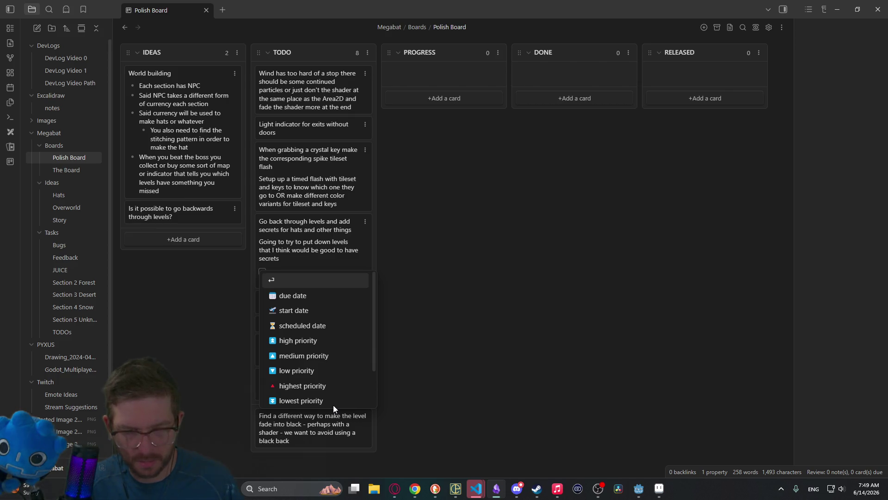
text(ground )
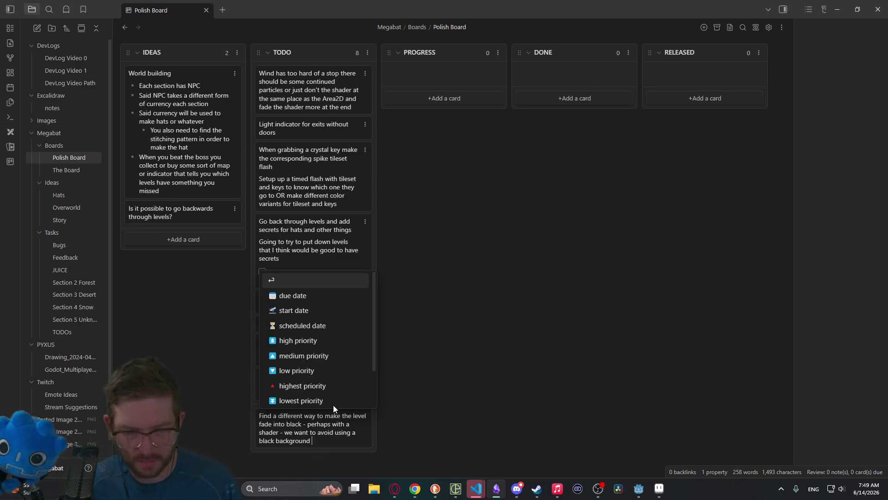
text(but )
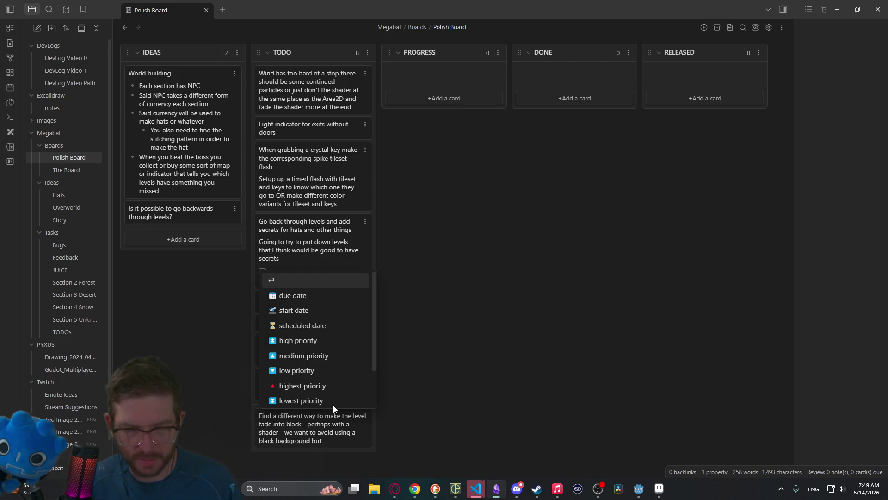
text(still need to man)
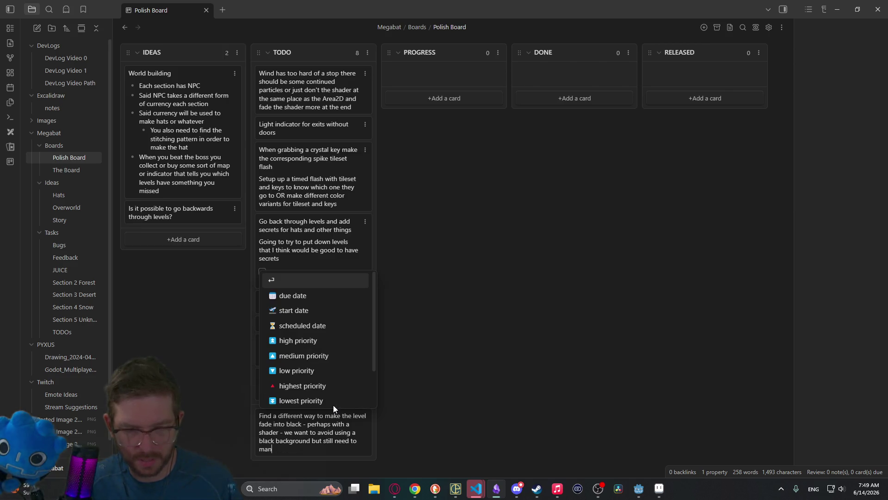
text(age the letterboxing)
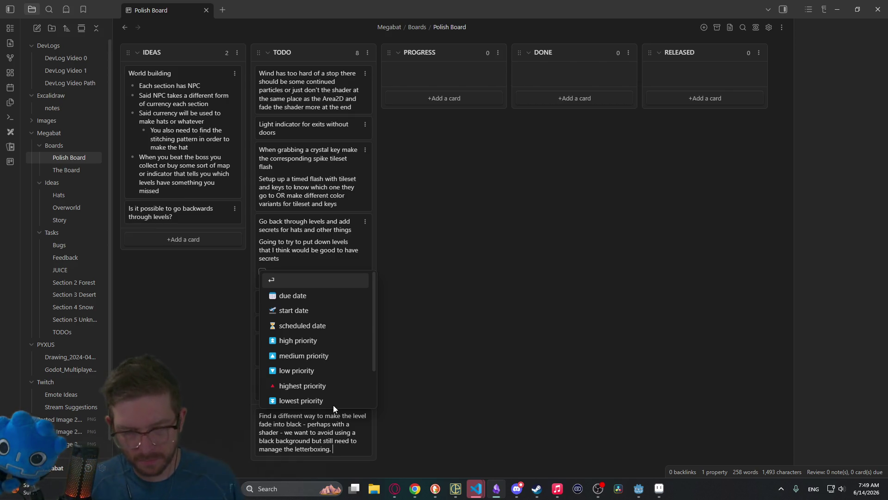
text(. Using a)
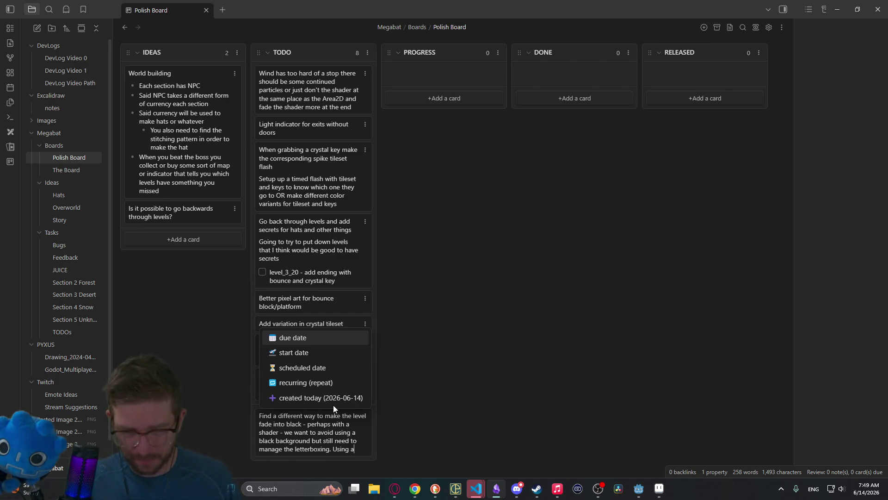
text( viewport)
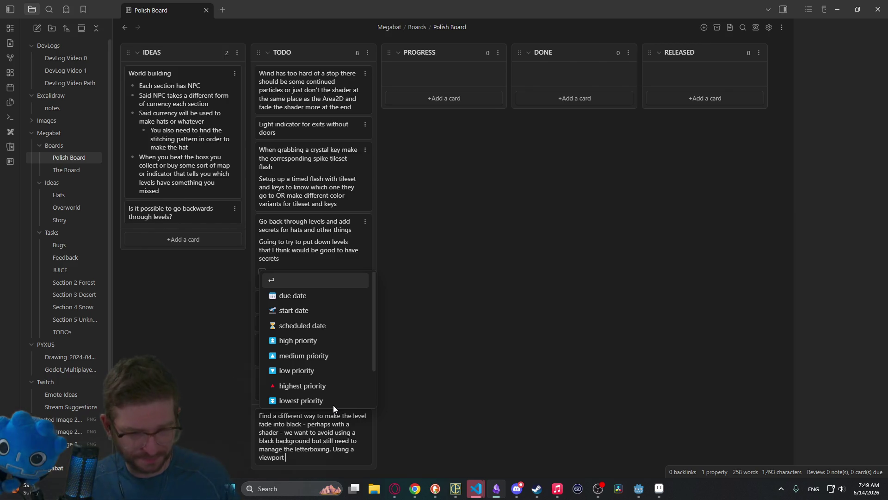
text( isn't )
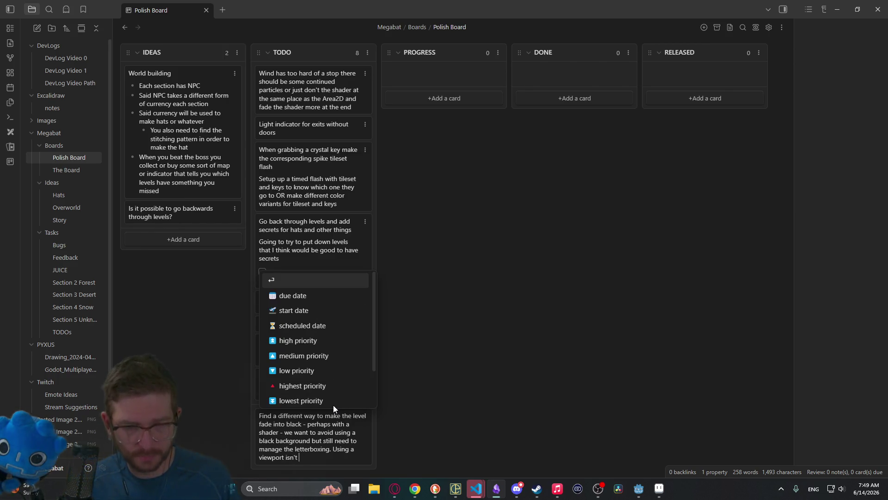
text(going to work becuas)
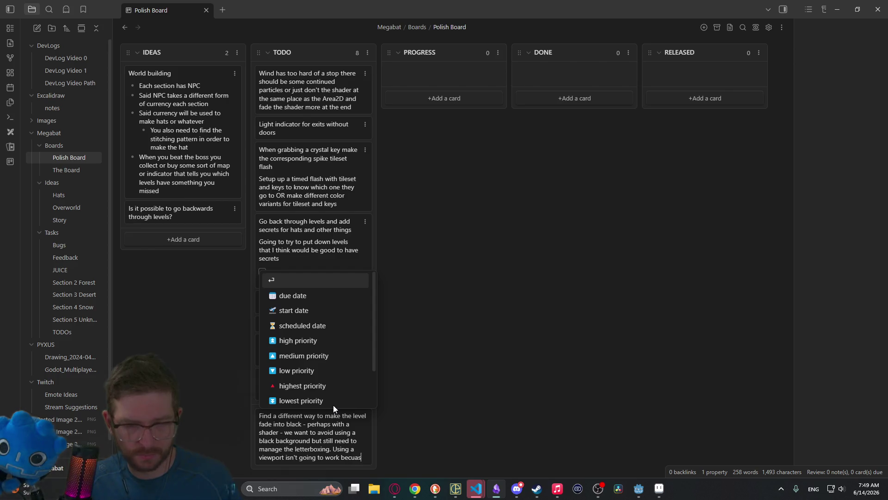
key(BackSpace)
key(BackSpace)
key(BackSpace)
text(ause of)
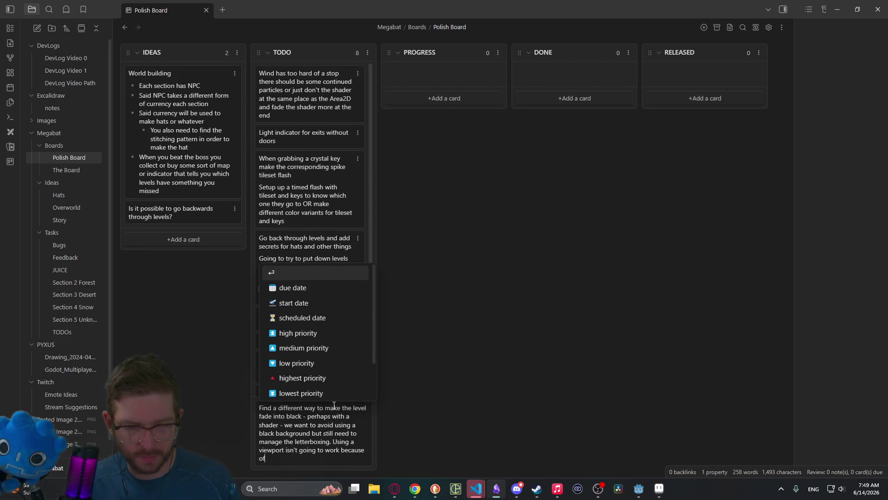
text( the zoom (unless)
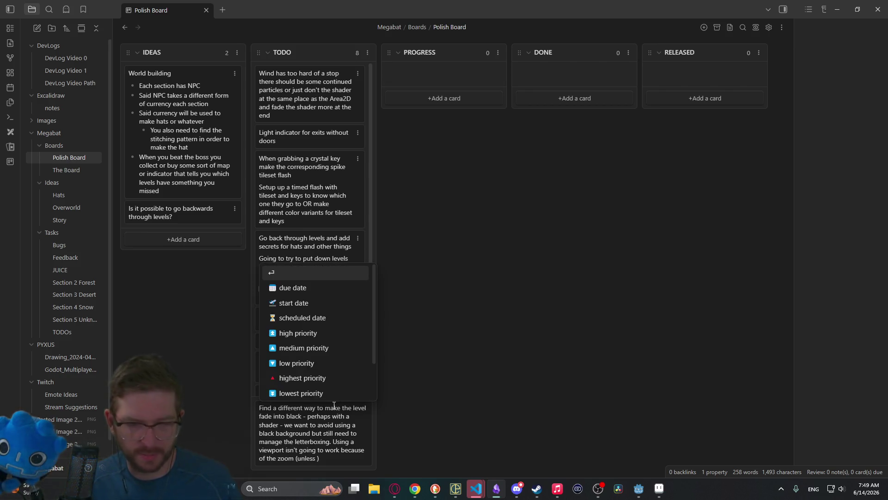
text( I redo a bun)
text(ch of levels)
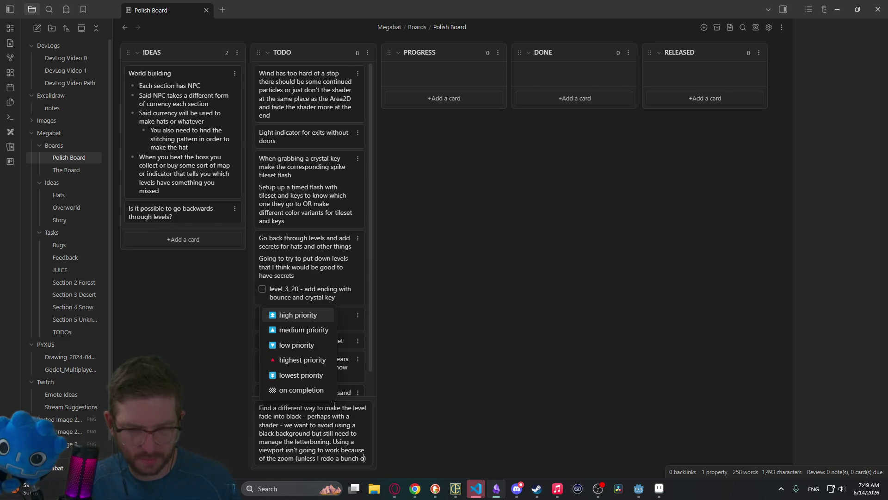
Step: Complete the card noting a viewport fails due to zoom, so use a screen-edge shader, and submit it
key(BackSpace)
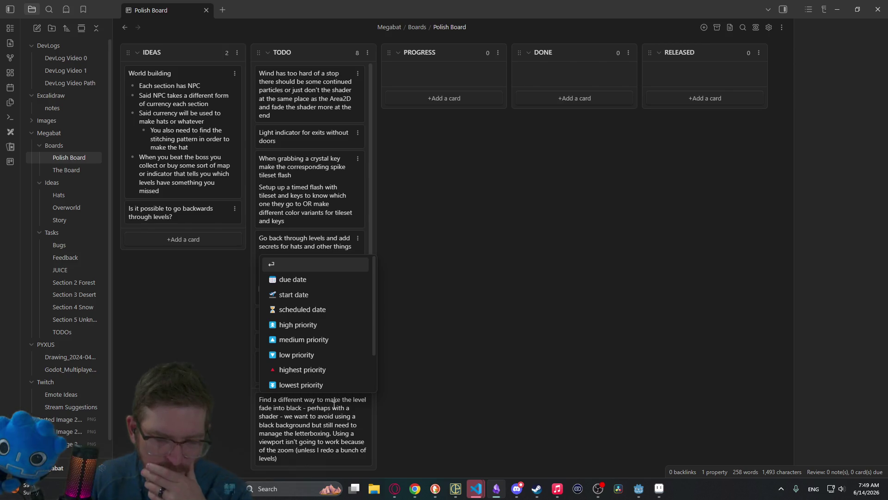
text(. So will need to us)
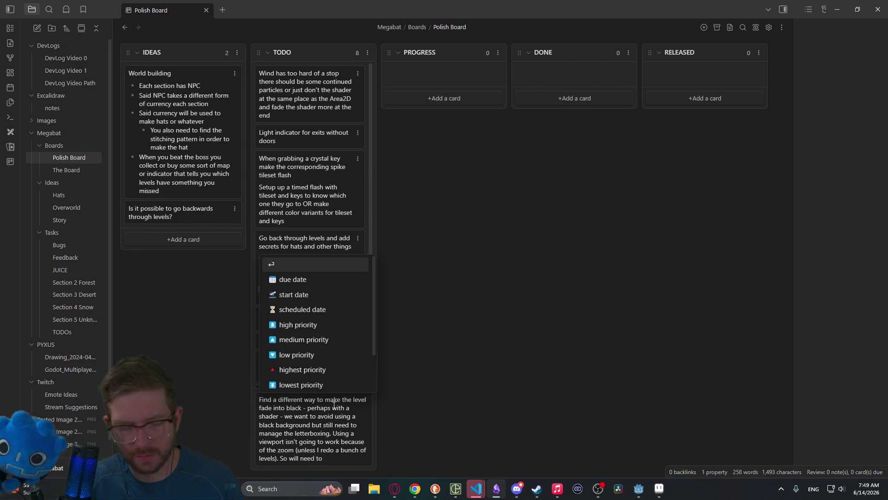
text(e some ch)
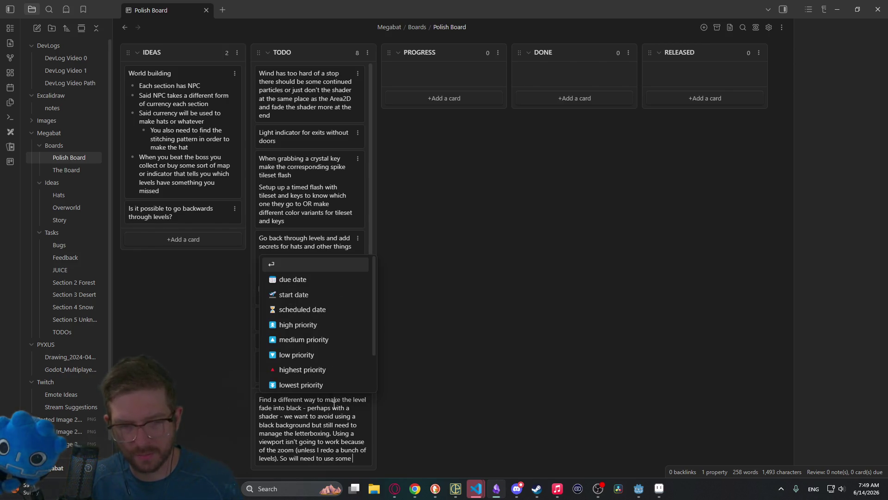
key(BackSpace)
key(BackSpace)
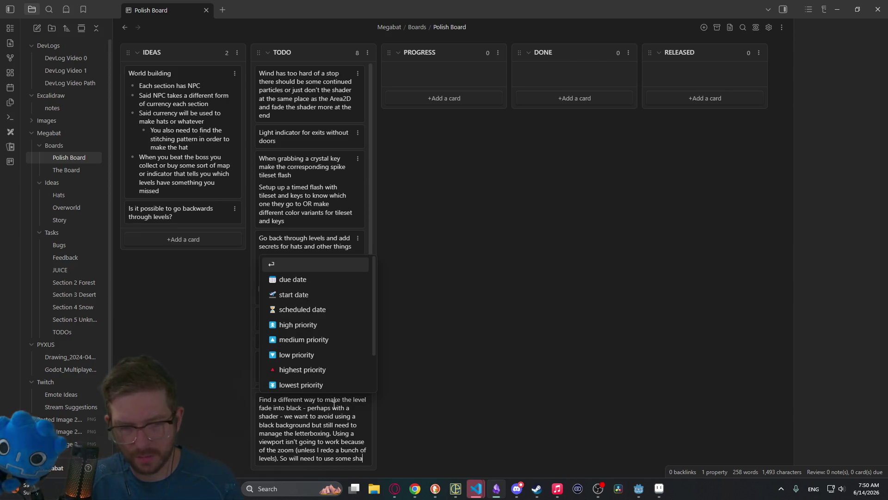
text(shader )
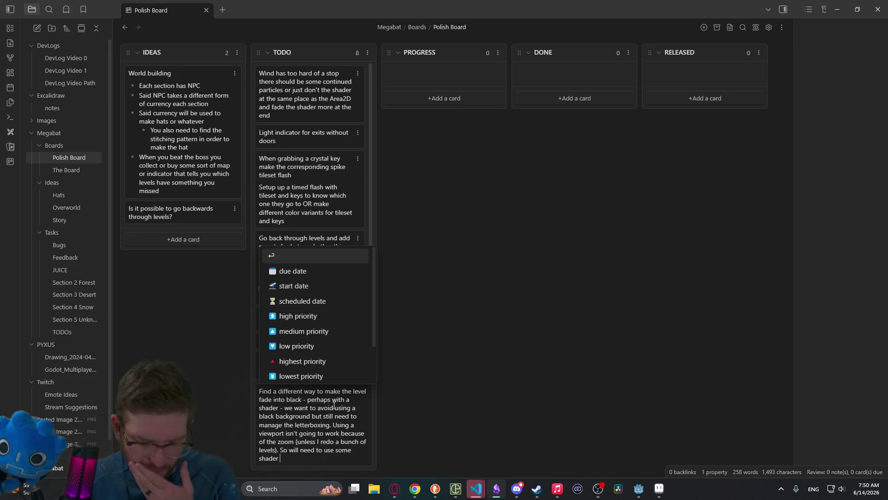
text(on the edgets )
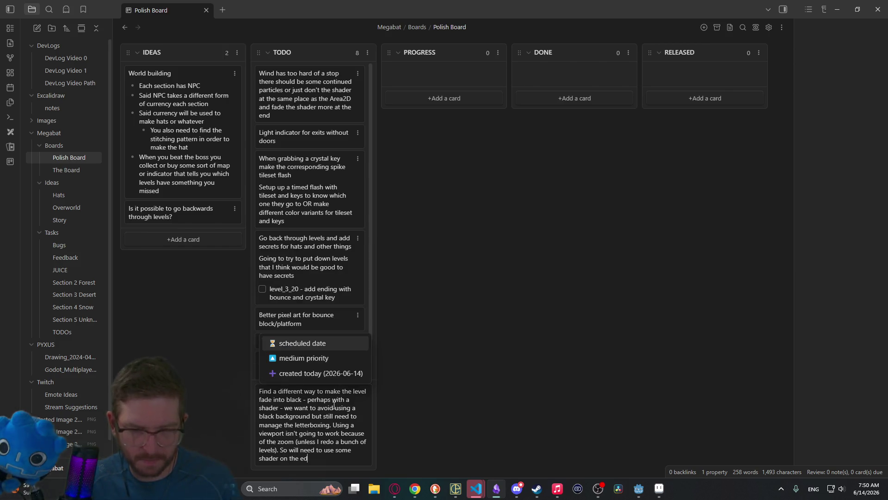
text(of )
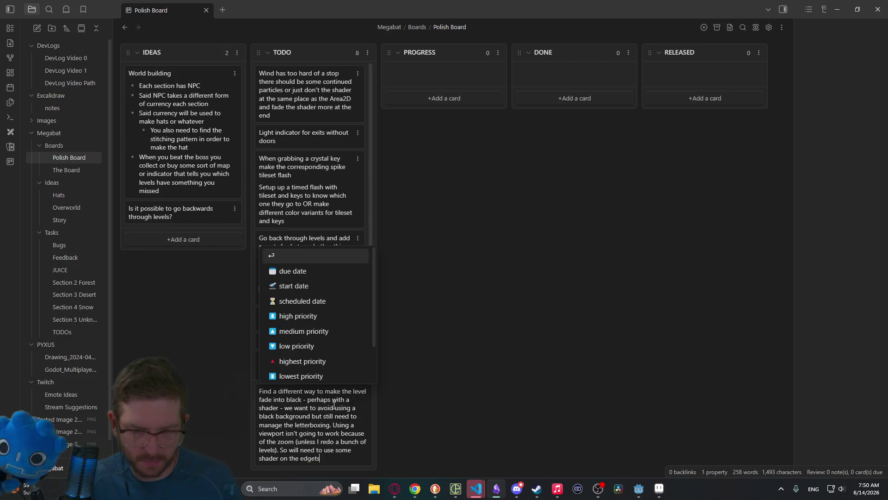
text(s of the scr)
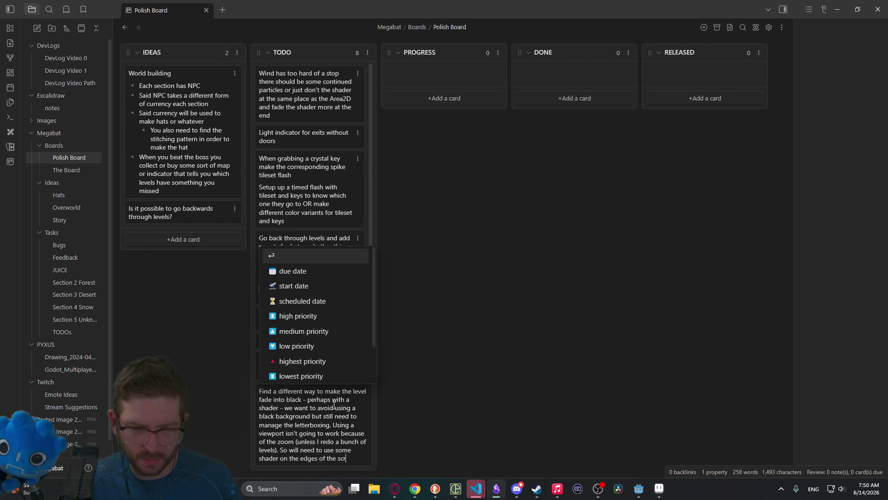
text(een to make it)
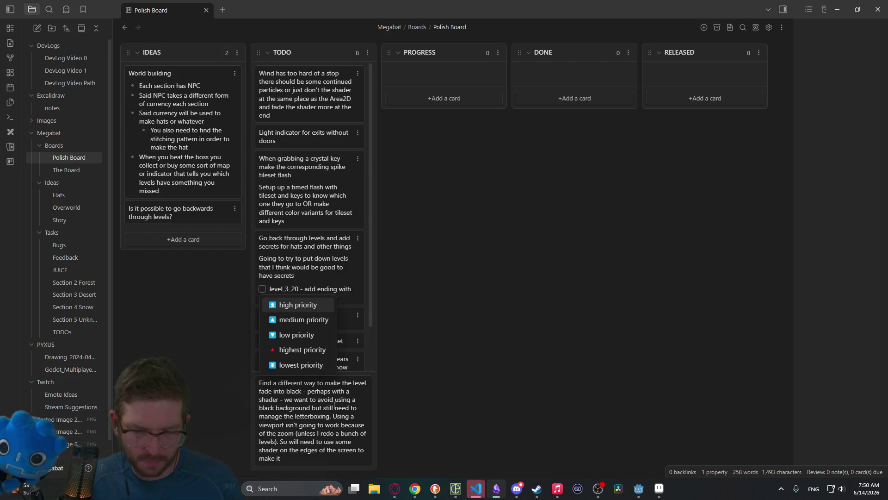
text(fade into b)
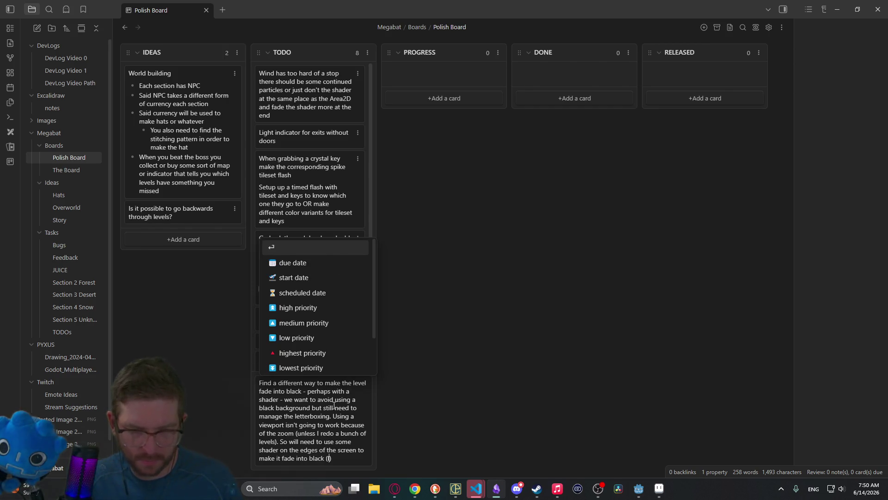
text(lack (letterboxes)
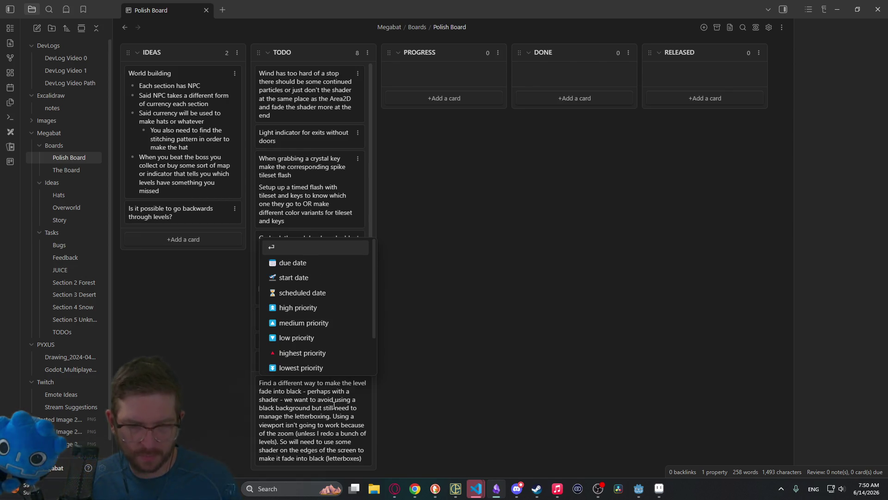
key(Return)
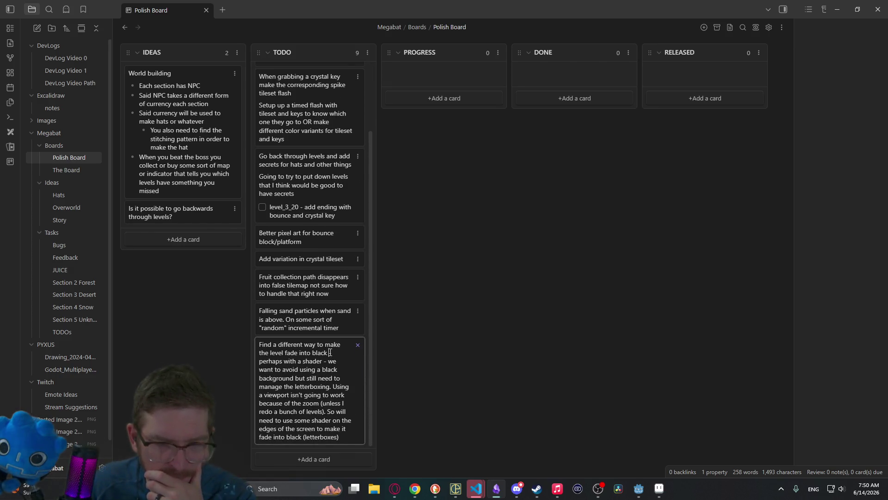
Step: Split the fade-to-black card into four bullet points without dashes and save it
key(shift+Return)
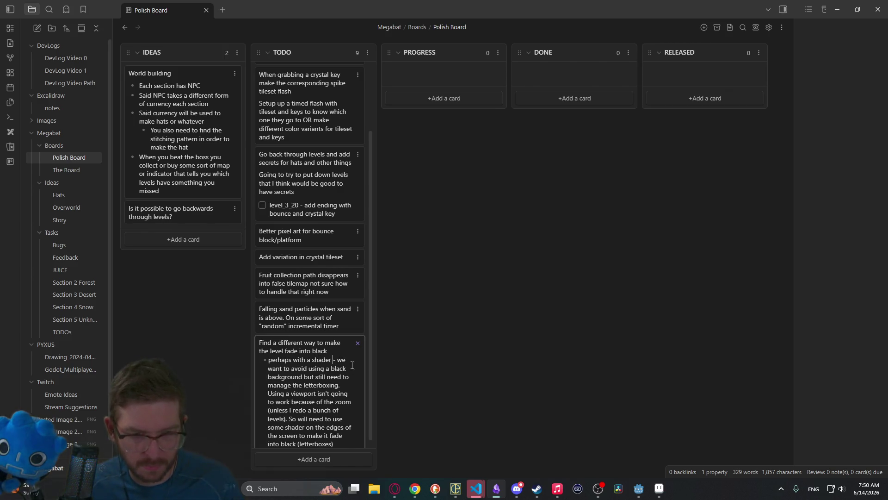
key(Delete)
key(Delete)
key(Delete)
key(shift+Return)
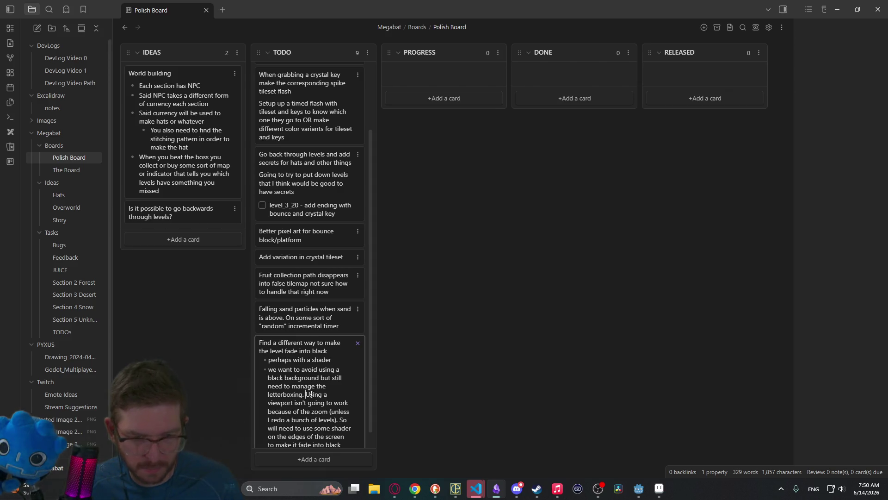
key(Return)
scroll(311, 394, down, 1)
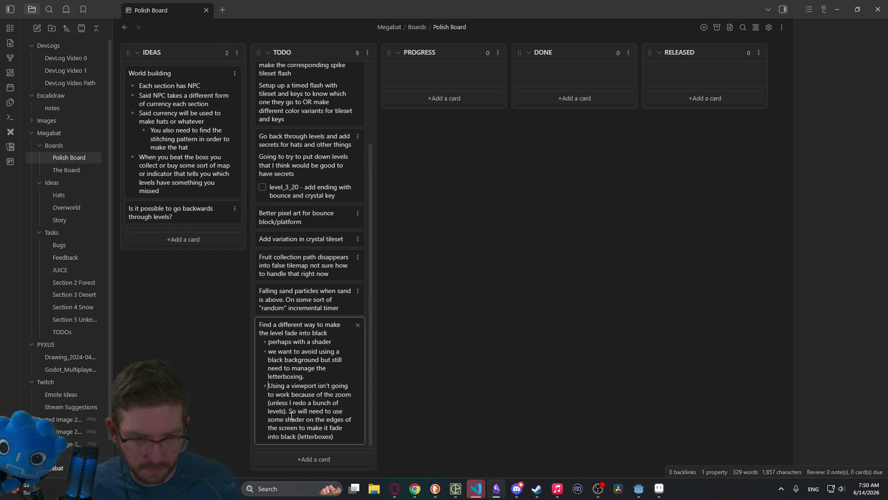
key(Return)
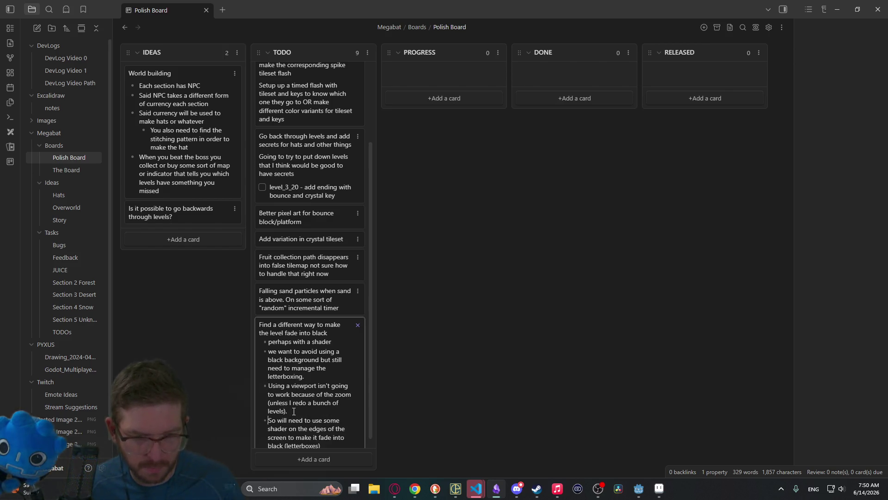
key(Escape)
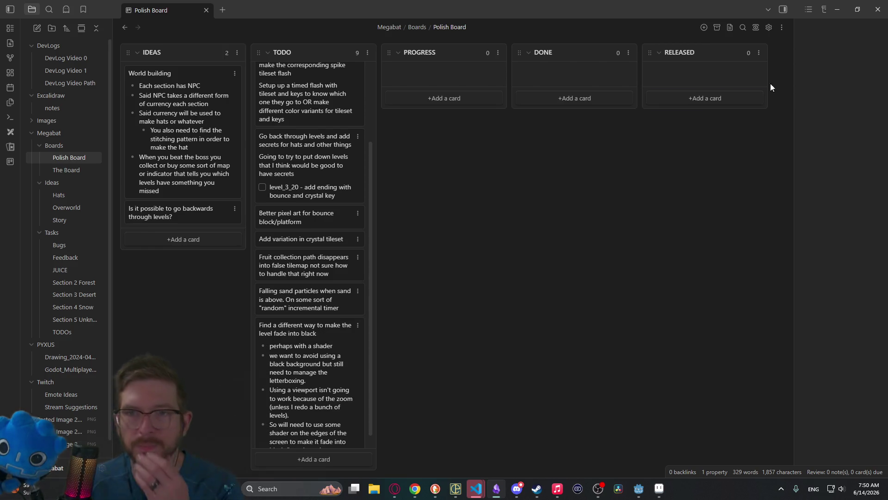
click(836, 10)
Step: On WorldTileMapLayer, paint a first rectangle of CAVE terrain with the rectangle tool
scroll(535, 223, down, 7)
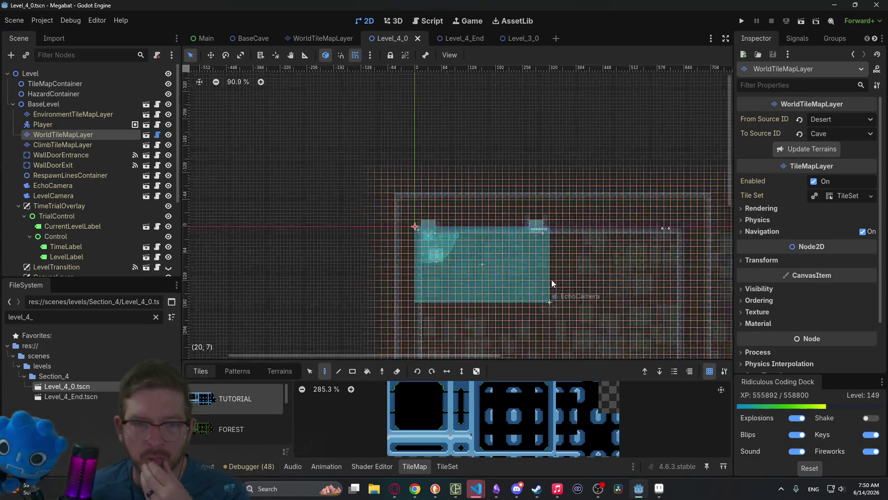
click(52, 105)
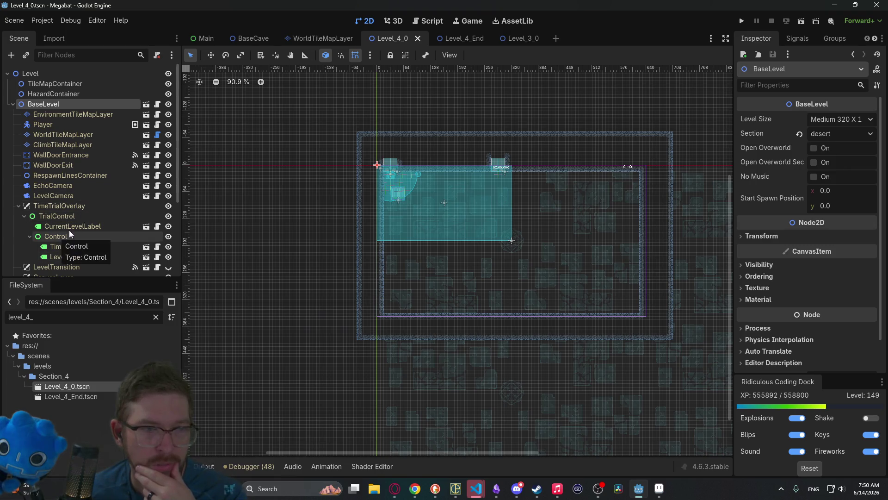
click(52, 134)
click(282, 372)
scroll(240, 421, down, 2)
click(240, 449)
click(338, 371)
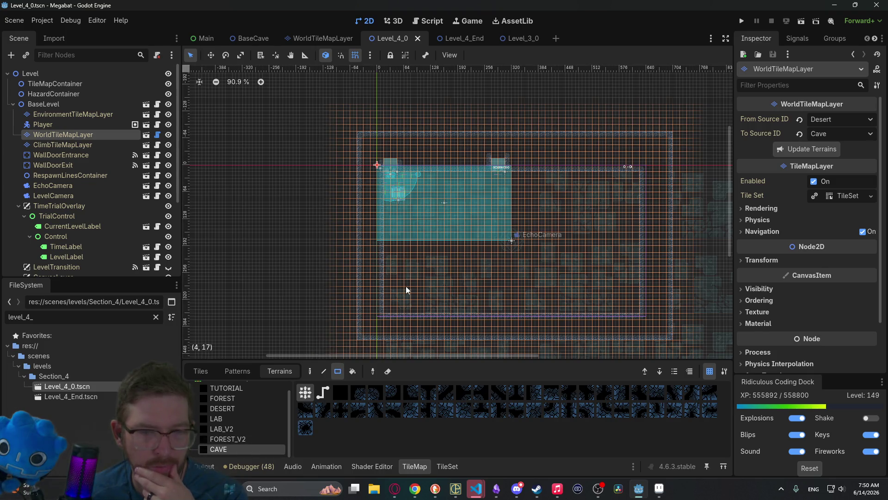
mouse_move(283, 222)
mouse_down()
mouse_move(671, 312)
mouse_move(531, 149)
mouse_up()
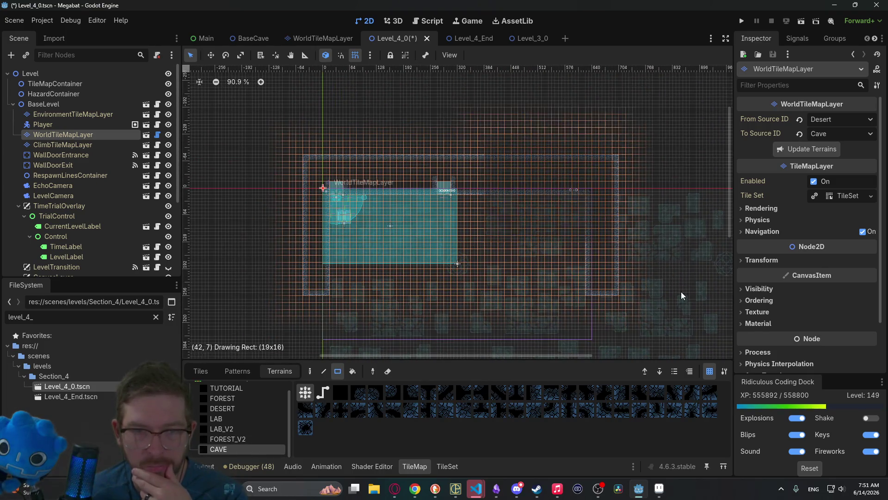
Step: Widen the cave outline and paint a new rectangular room above the cave
scroll(428, 233, up, 5)
mouse_move(327, 184)
mouse_down()
mouse_move(585, 233)
mouse_move(664, 230)
mouse_up()
scroll(581, 128, up, 5)
mouse_move(564, 127)
mouse_down()
mouse_move(609, 307)
mouse_move(618, 313)
mouse_up()
scroll(454, 150, left, 2)
scroll(453, 150, up, 5)
mouse_move(421, 160)
mouse_down()
mouse_move(448, 188)
mouse_move(527, 226)
mouse_move(498, 201)
mouse_up()
scroll(498, 200, up, 3)
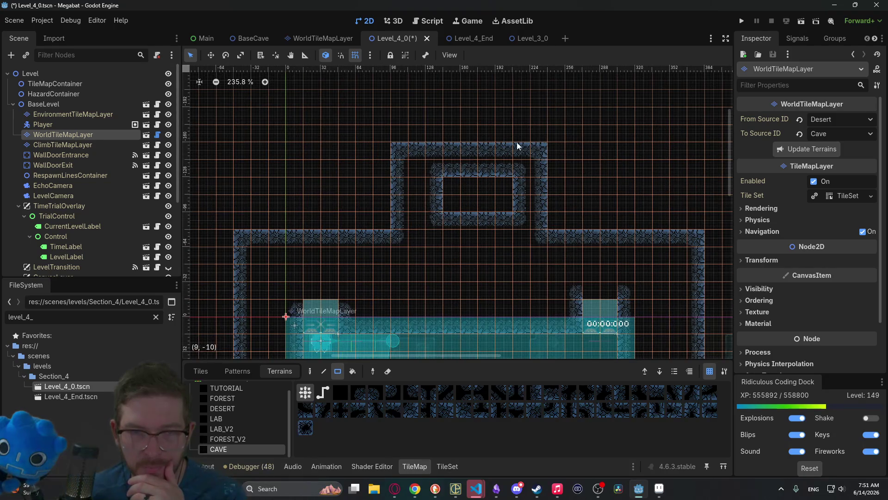
drag(559, 156, 565, 222)
Step: Raise and widen the upper room's walls and enlarge the inner block upward
scroll(512, 228, up, 4)
scroll(384, 151, right, 3)
mouse_move(362, 131)
mouse_down()
mouse_move(418, 170)
mouse_move(518, 203)
mouse_up()
drag(533, 134, 569, 269)
mouse_move(307, 129)
mouse_down()
mouse_move(339, 265)
mouse_move(356, 278)
mouse_up()
scroll(440, 168, down, 3)
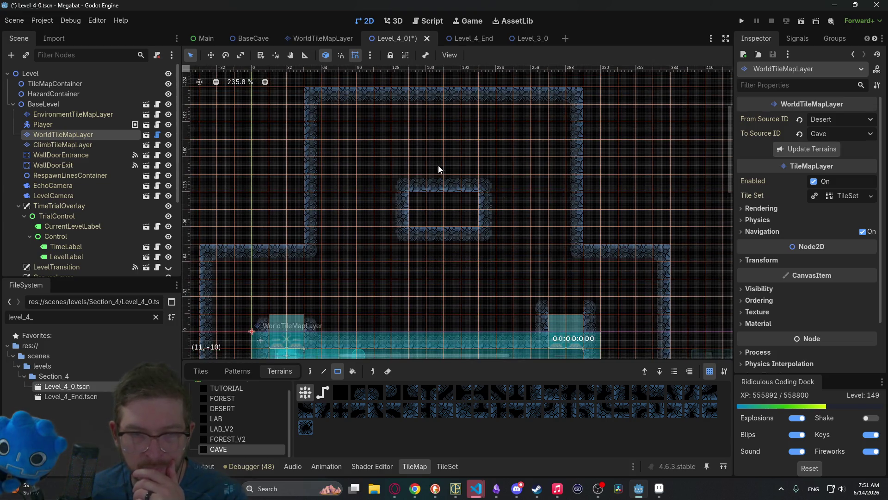
mouse_move(416, 155)
mouse_down()
mouse_move(465, 185)
mouse_move(443, 147)
mouse_move(464, 151)
mouse_move(440, 166)
mouse_up()
scroll(434, 218, down, 2)
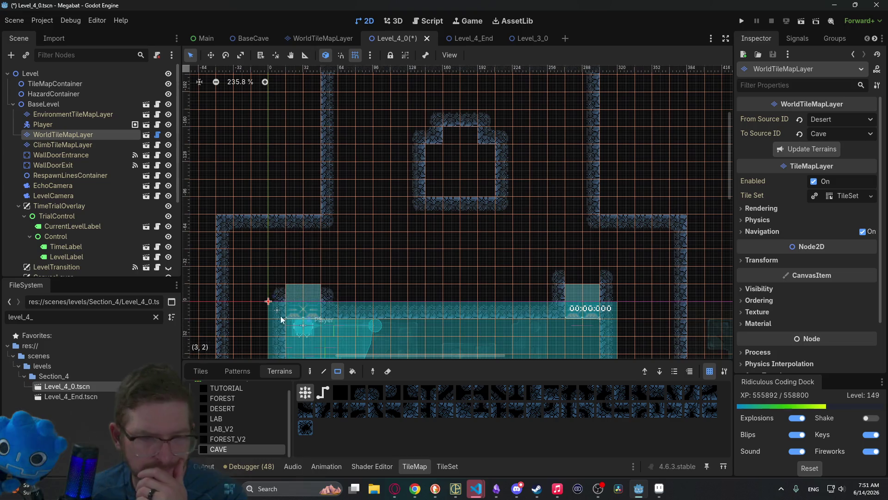
click(37, 125)
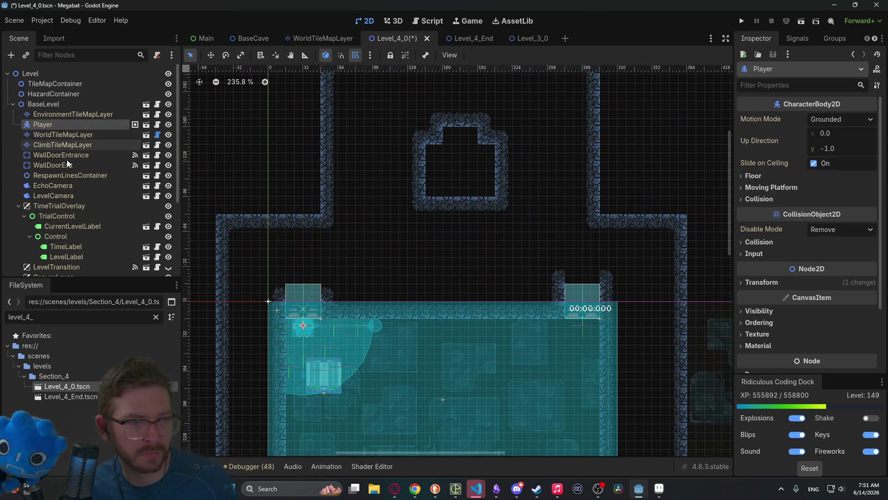
Step: Move the Player and WallDoorEntrance together into the upper cave room
ctrl+click(65, 156)
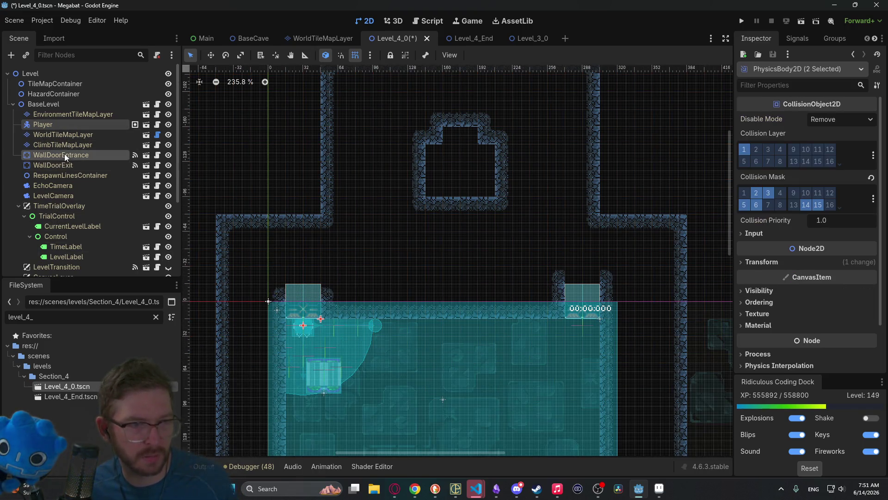
key(w)
mouse_move(330, 324)
mouse_down()
mouse_move(464, 159)
mouse_move(486, 147)
mouse_up()
scroll(486, 147, up, 5)
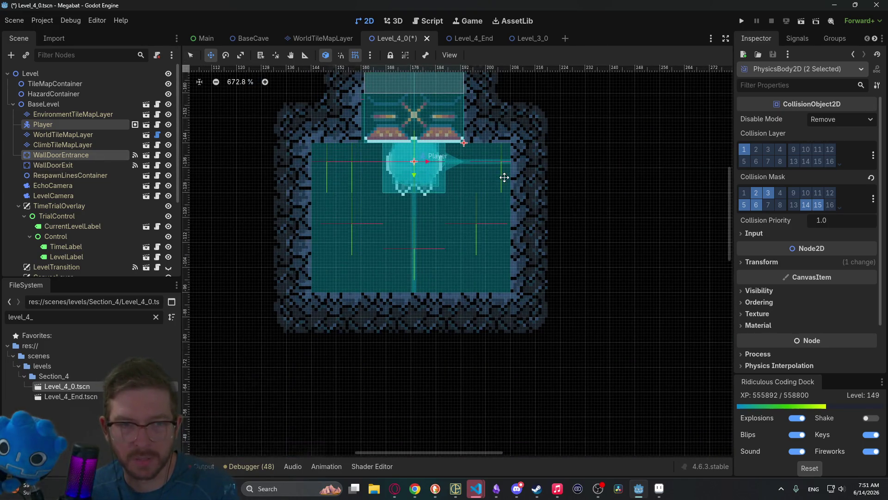
scroll(452, 192, down, 5)
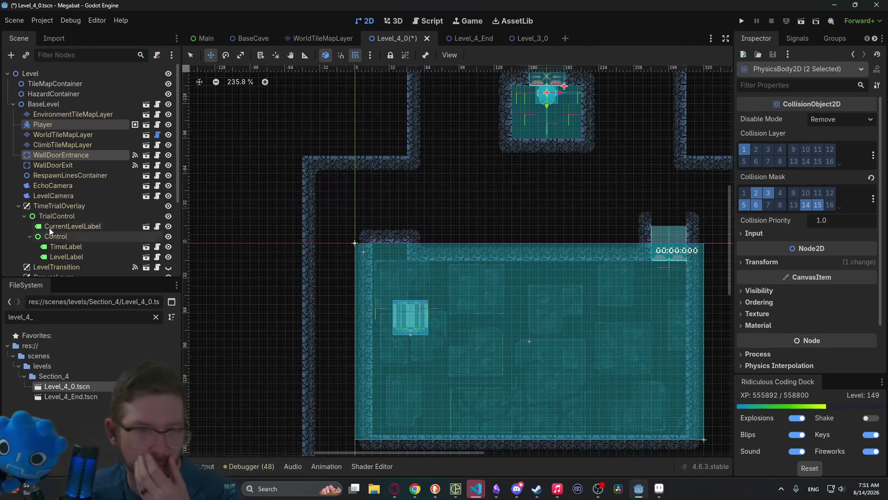
Step: Reselect CAVE terrain on WorldTileMapLayer, then show SectionTeleporterSmall's properties
click(63, 135)
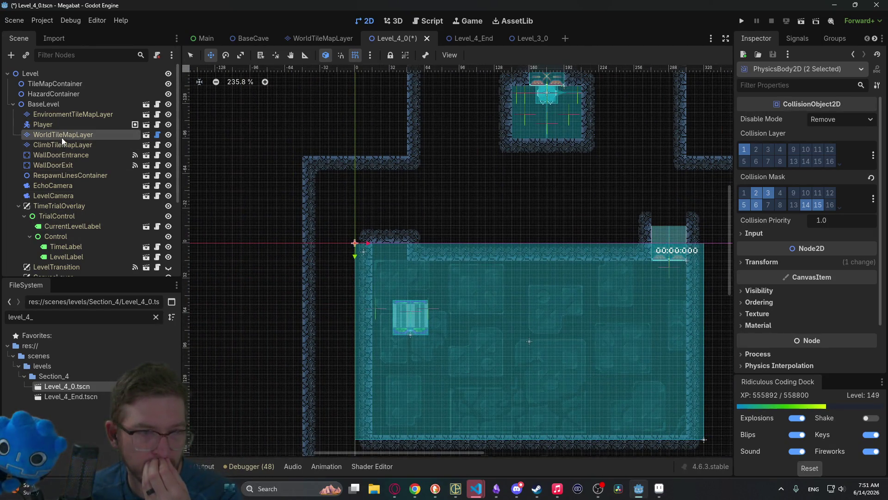
click(221, 449)
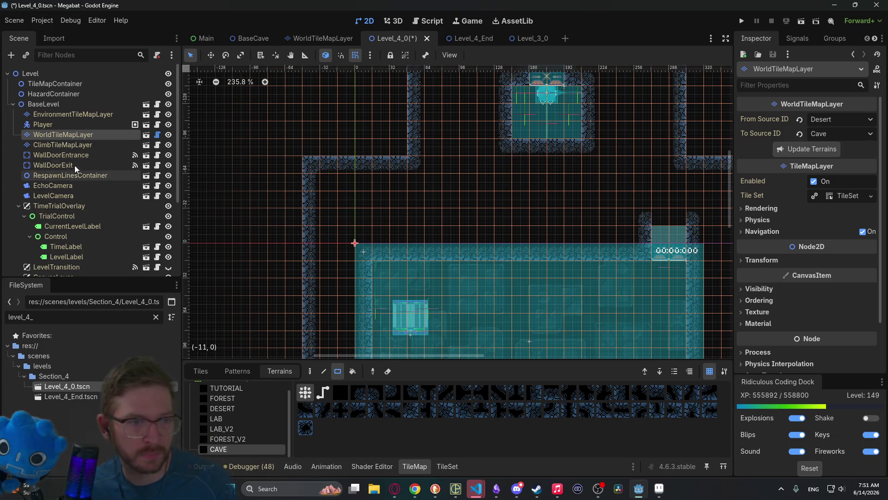
scroll(83, 231, down, 5)
click(68, 246)
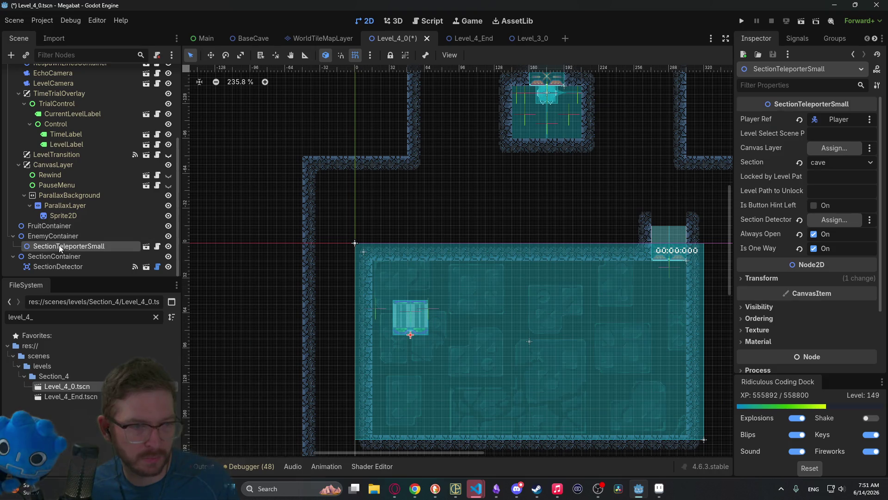
Step: Duplicate FruitContainer as a Teleporters group and move SectionTeleporterSmall into it
click(60, 226)
key(ctrl+d)
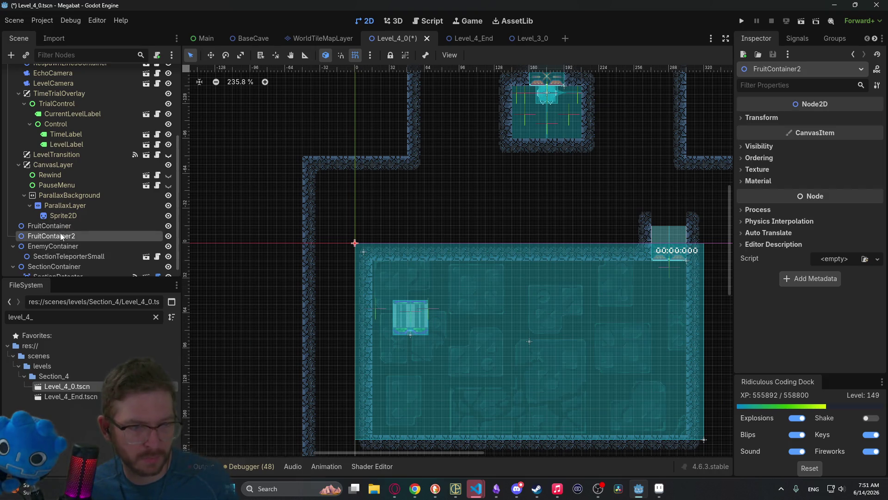
double_click(60, 236)
text(Telep)
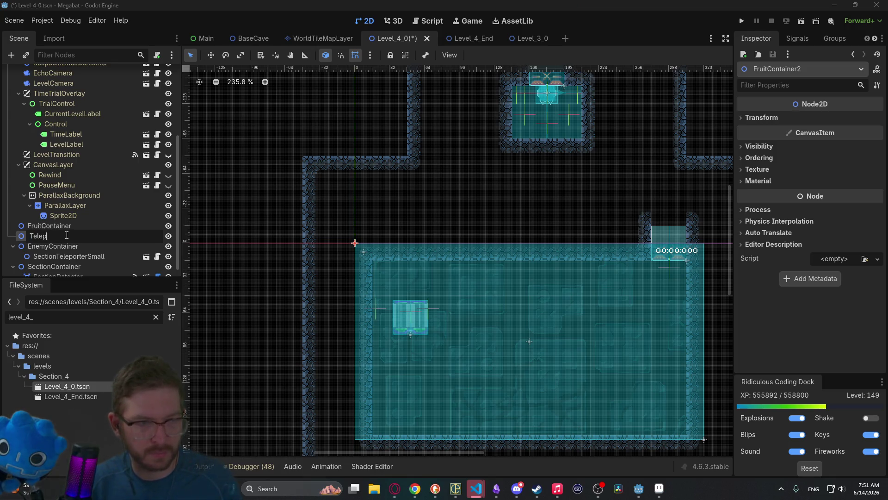
text(ers)
key(Return)
drag(62, 256, 30, 222)
Step: Move the teleporter into the room's top-left corner, nudging it into place
click(54, 236)
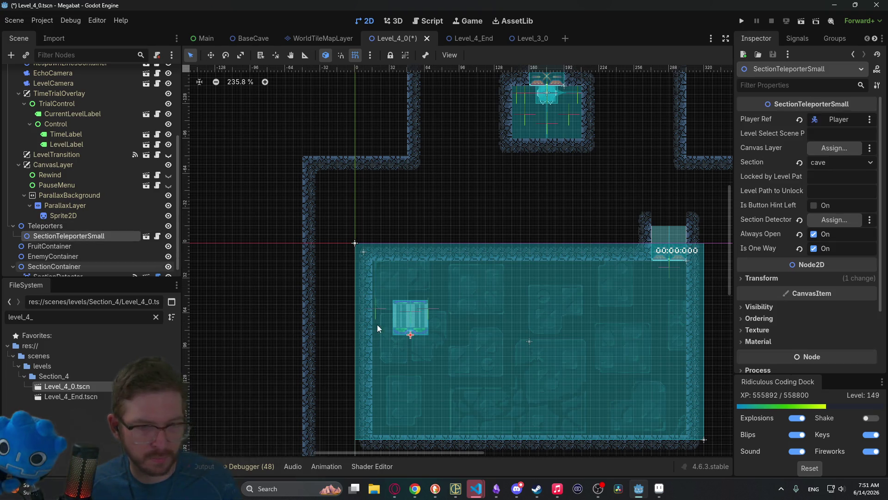
key(w)
drag(434, 327, 418, 289)
scroll(419, 287, up, 8)
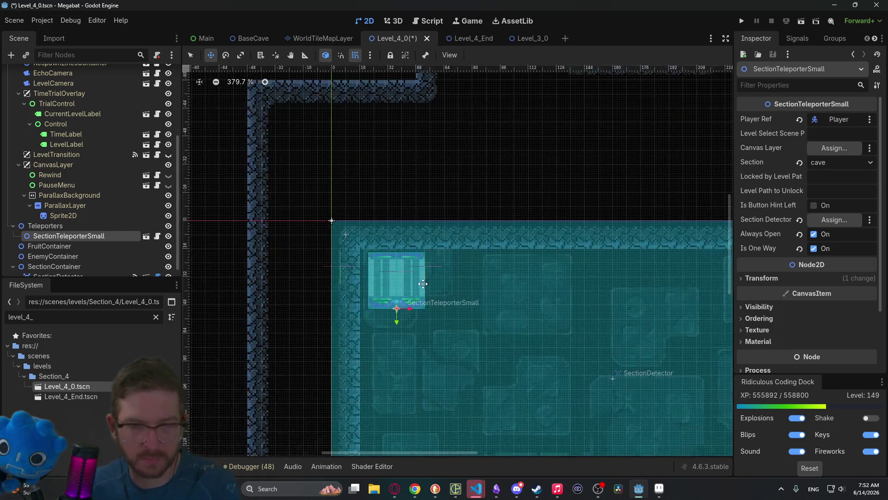
key(Left)
key(Left)
key(Left)
key(Up)
key(Up)
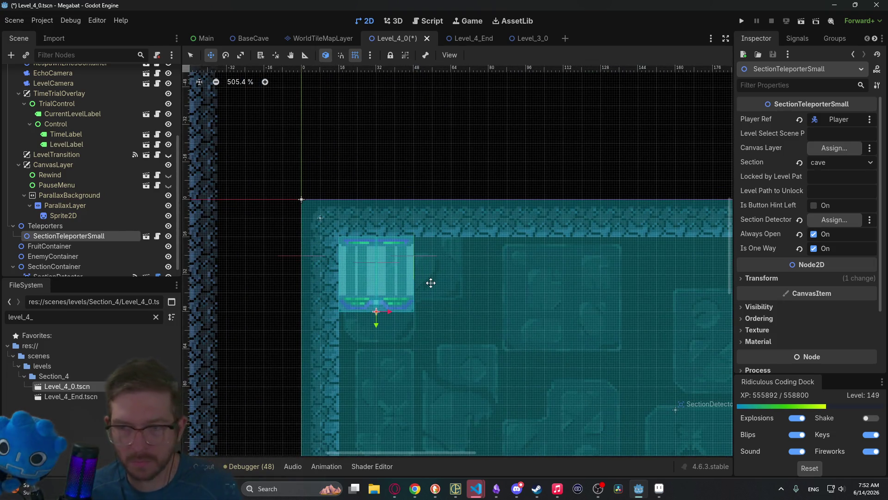
scroll(429, 278, down, 4)
scroll(429, 276, down, 6)
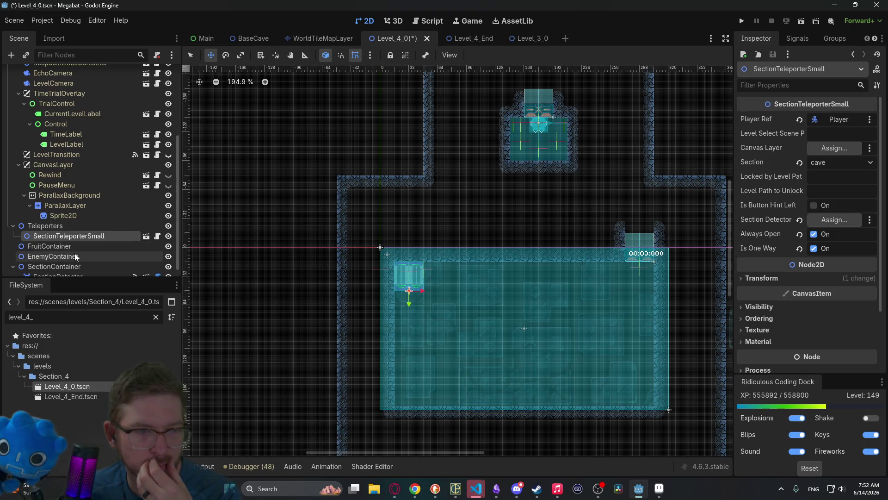
scroll(74, 252, up, 5)
Step: Paint a small rectangle of CAVE terrain tiles in the room on WorldTileMapLayer
click(51, 134)
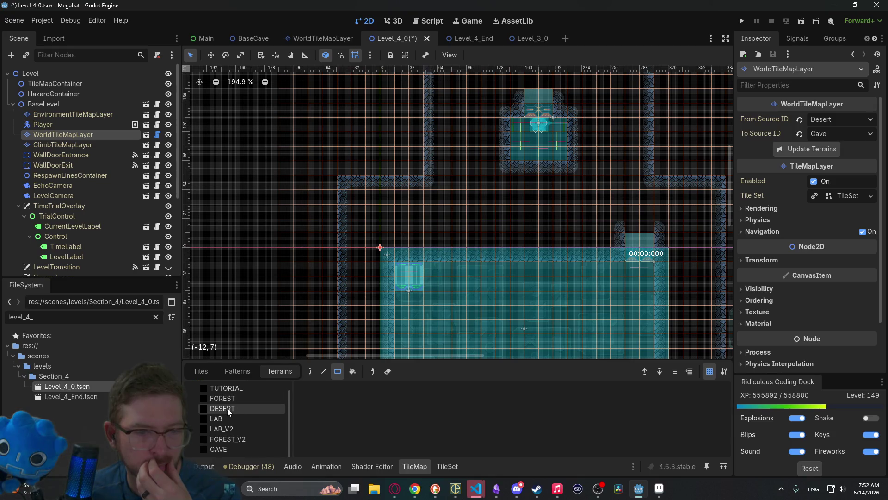
click(222, 397)
click(226, 438)
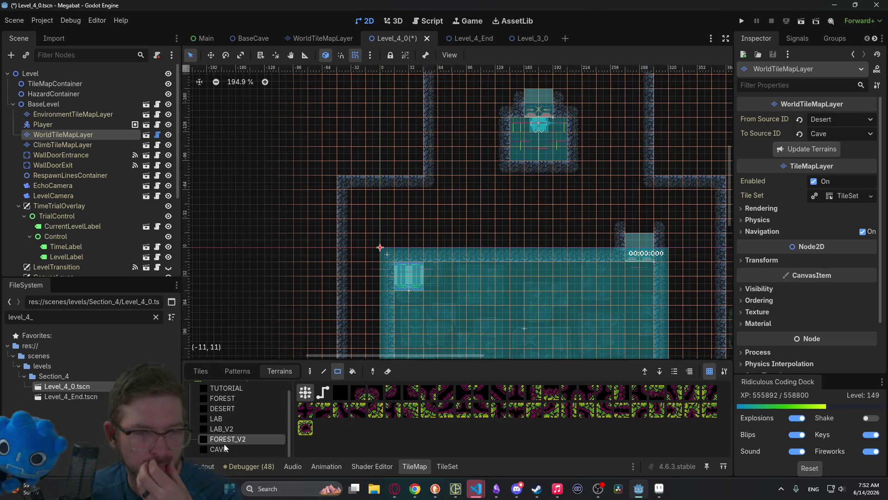
click(223, 451)
drag(416, 301, 412, 329)
scroll(424, 244, down, 3)
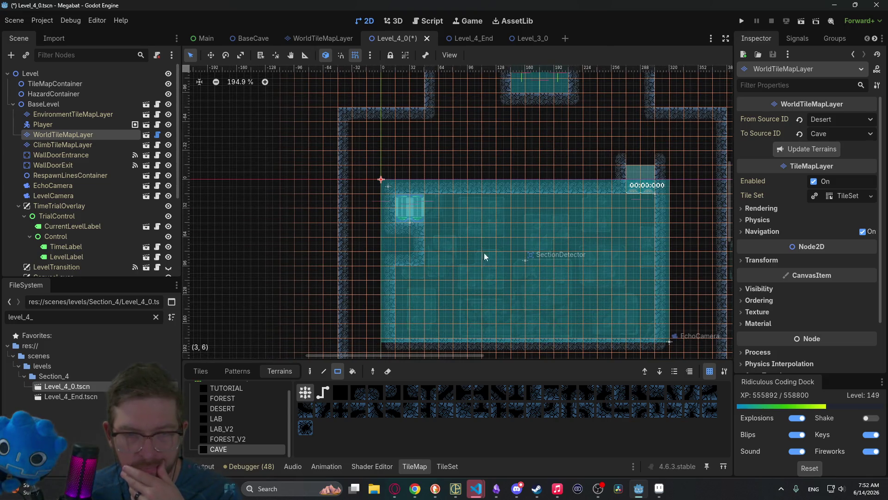
scroll(407, 224, down, 1)
scroll(446, 197, down, 1)
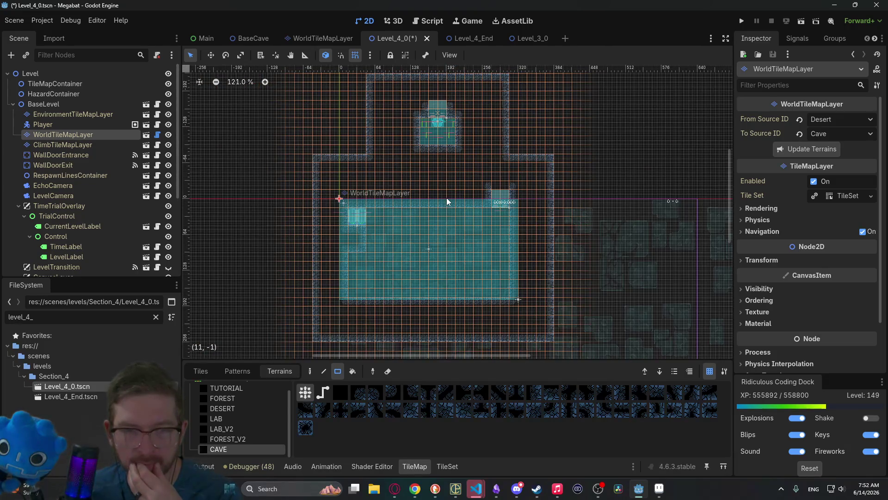
Step: Select the teleporter, save Level_4_0, and compare with Level_3_0's teleporter setup
click(357, 226)
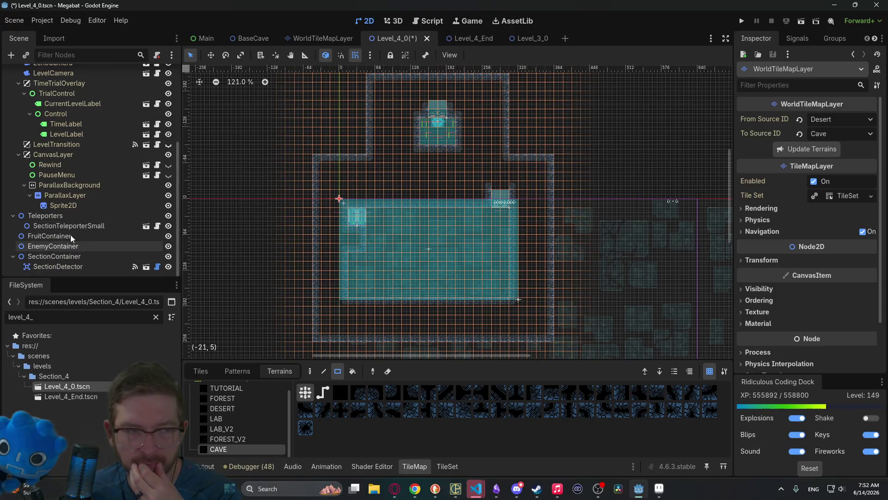
click(61, 227)
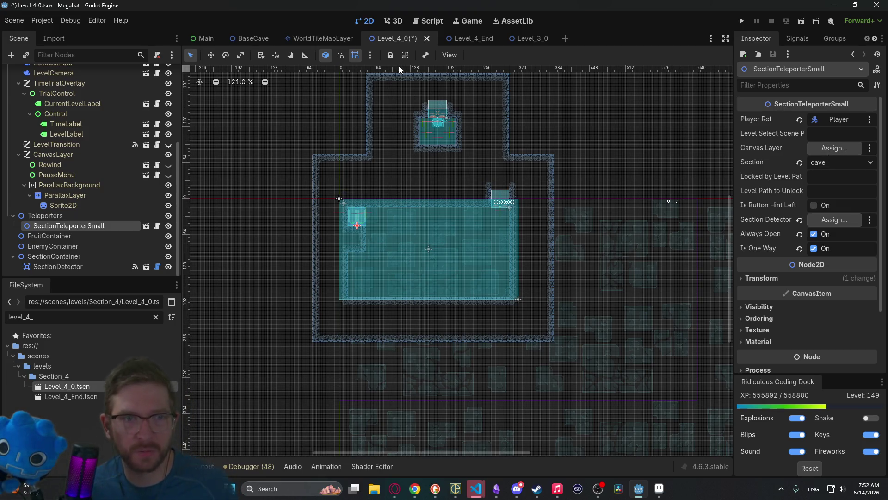
key(ctrl+s)
click(515, 38)
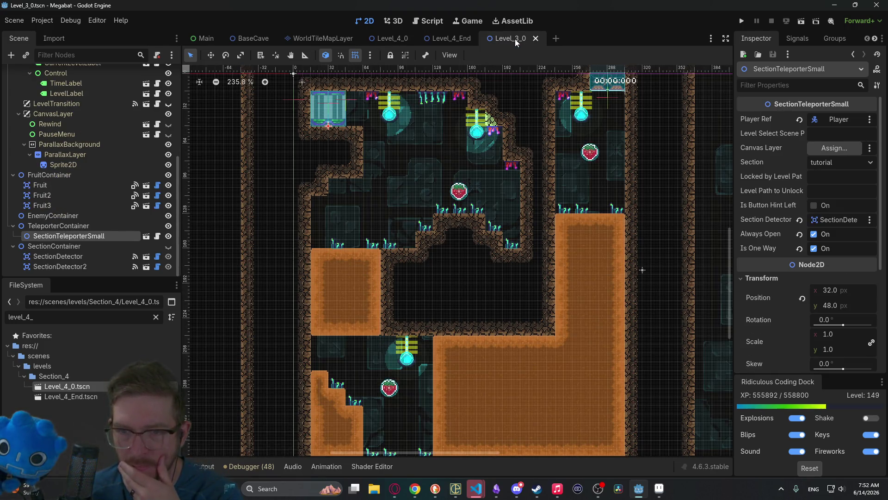
click(393, 39)
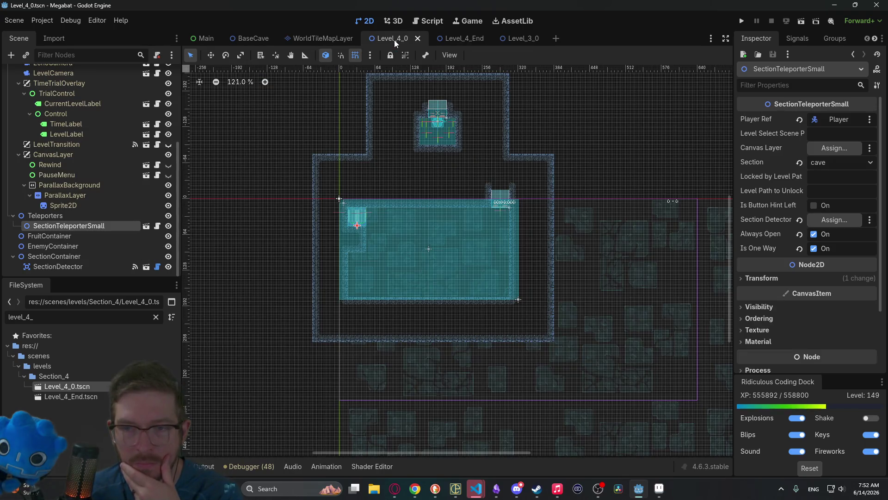
Step: Assign SectionDetector as the teleporter's Section Detector, save, and run the game
click(838, 220)
double_click(417, 156)
key(ctrl+s)
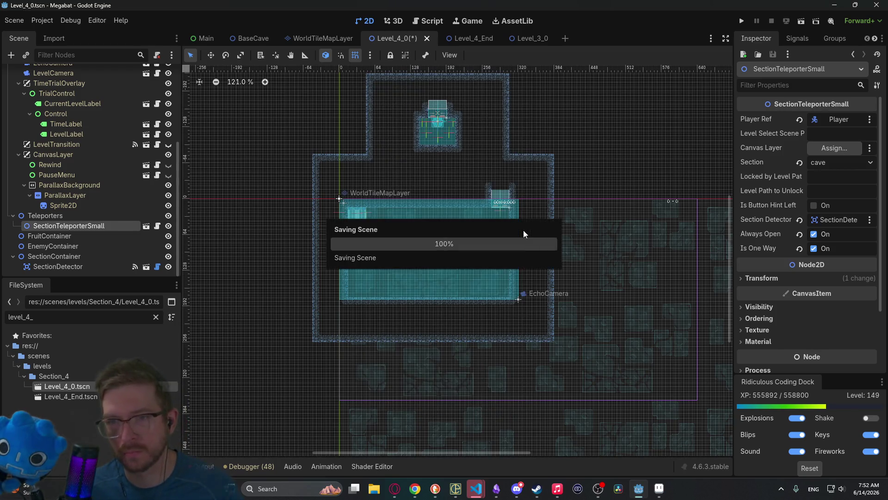
click(742, 21)
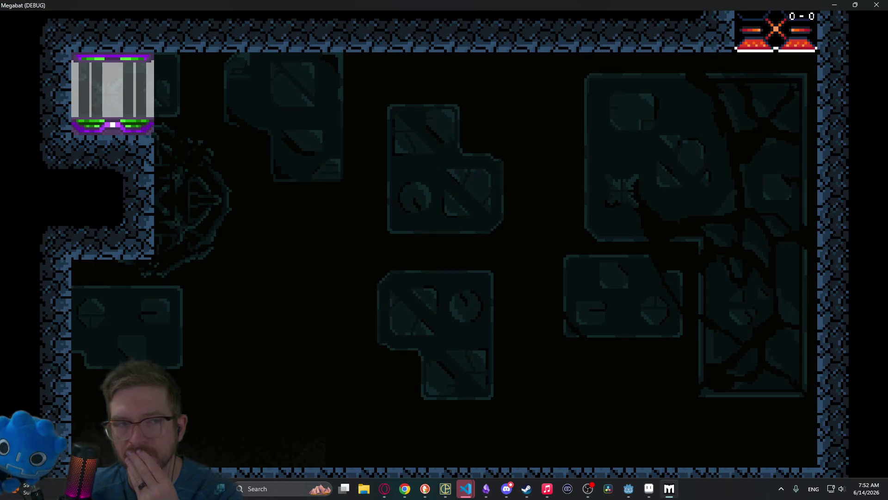
Step: Close the running test game and return to the editor
click(882, 5)
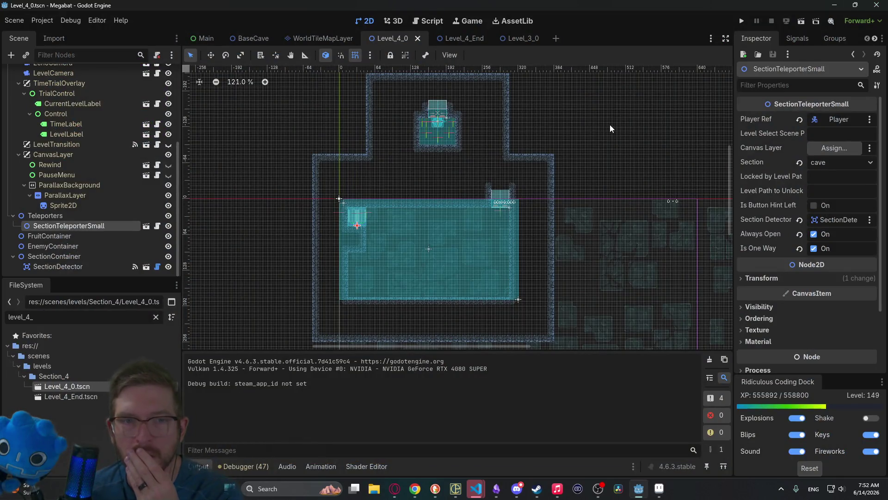
scroll(381, 206, up, 5)
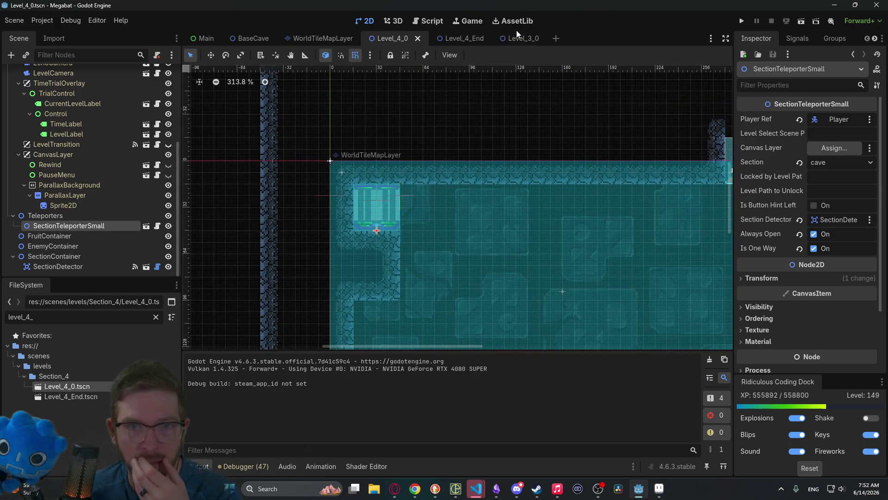
Step: Check Level_3_0's BaseLevel start spawn position, then return to Level_4_0
click(517, 35)
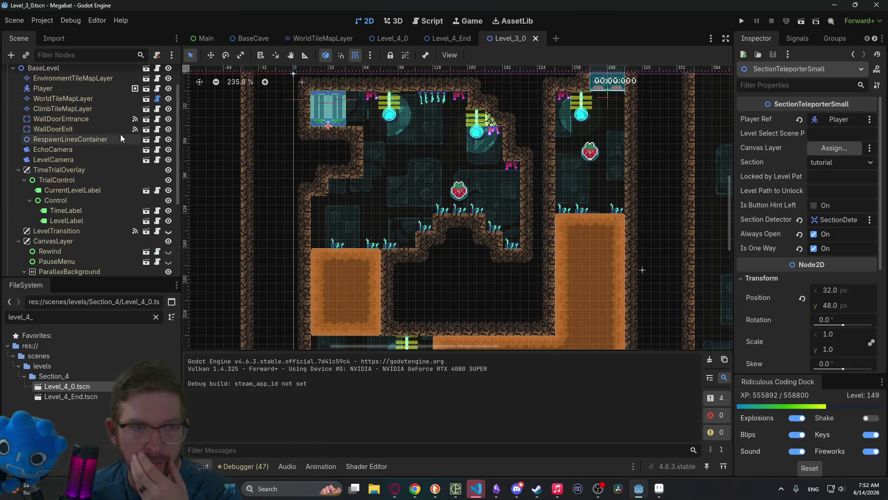
scroll(111, 129, up, 2)
click(54, 105)
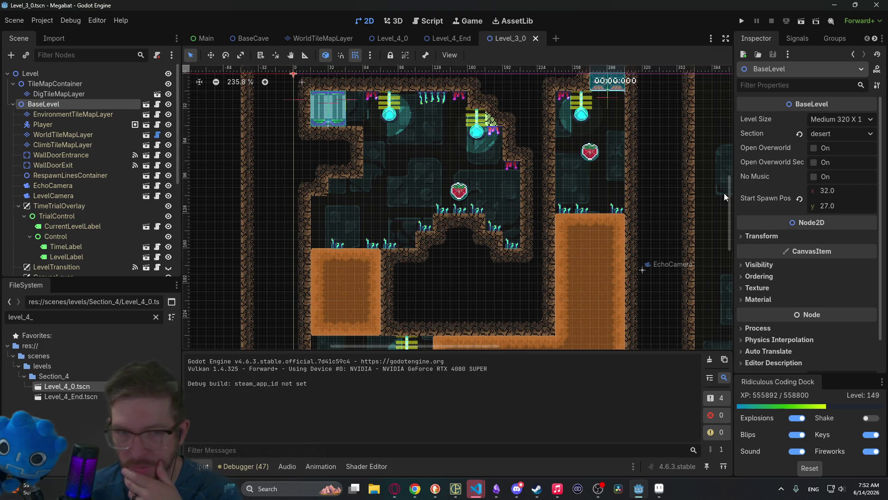
click(444, 39)
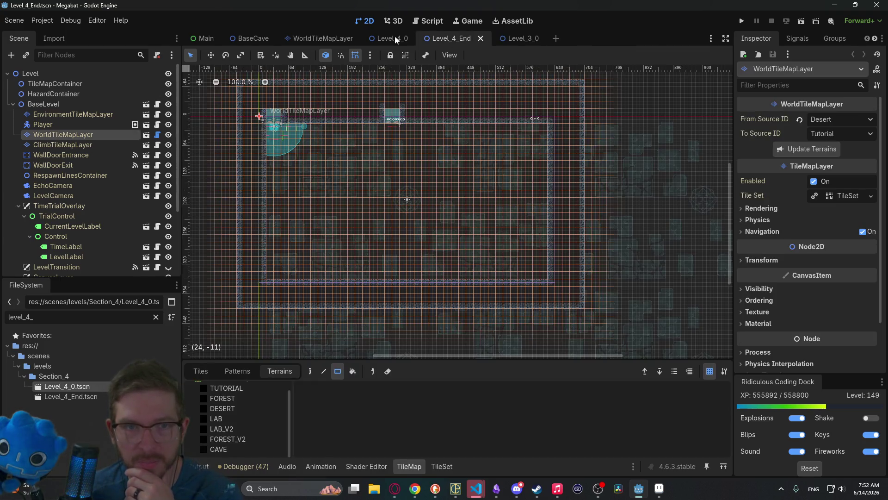
click(393, 39)
Step: Set Level_4_0's Start Spawn Position to 32, 27, save, and run the current scene
scroll(73, 203, up, 5)
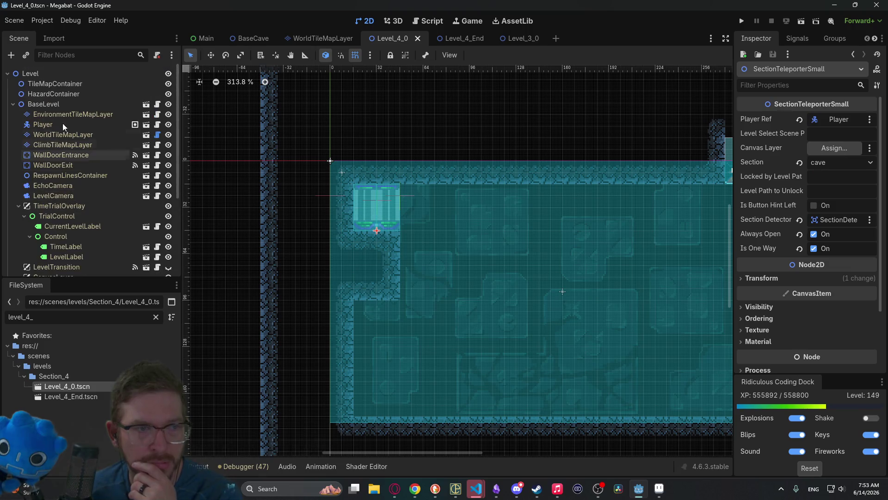
click(59, 103)
click(840, 191)
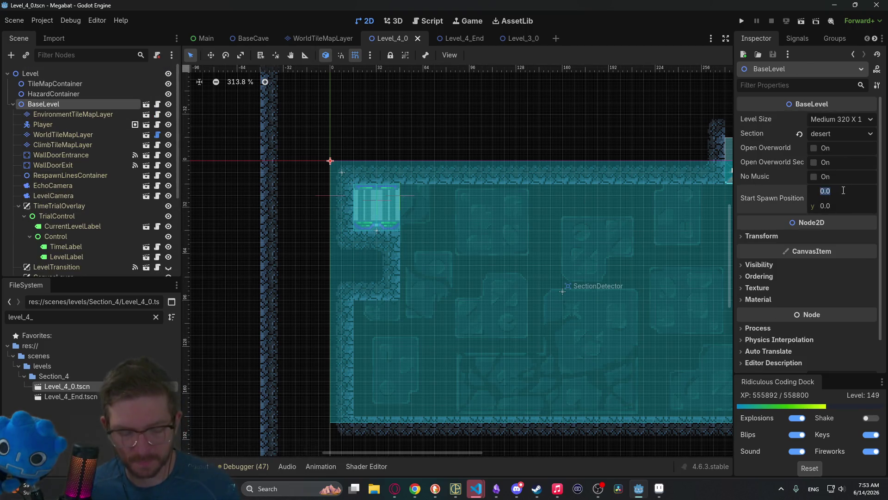
key(Tab)
text(27)
key(Return)
key(ctrl+s)
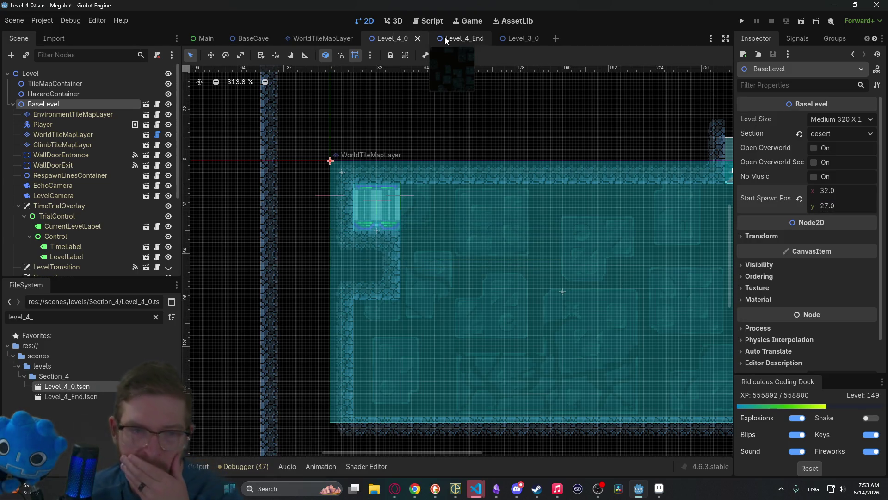
click(801, 21)
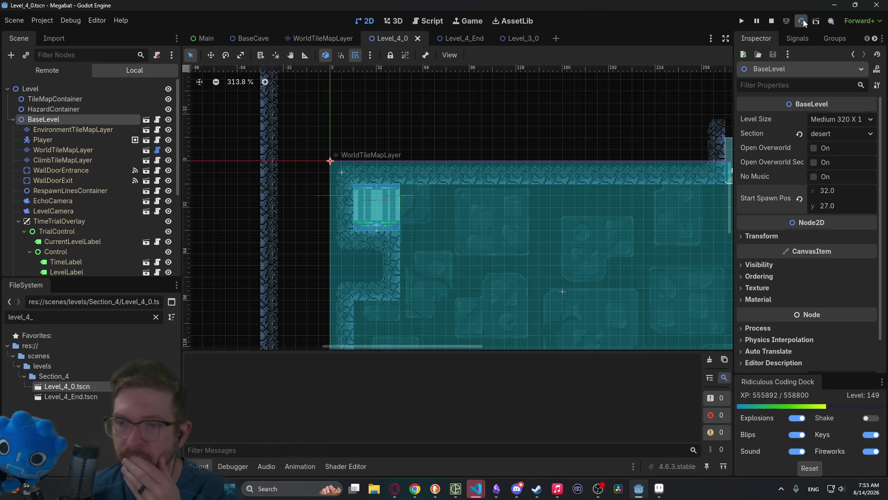